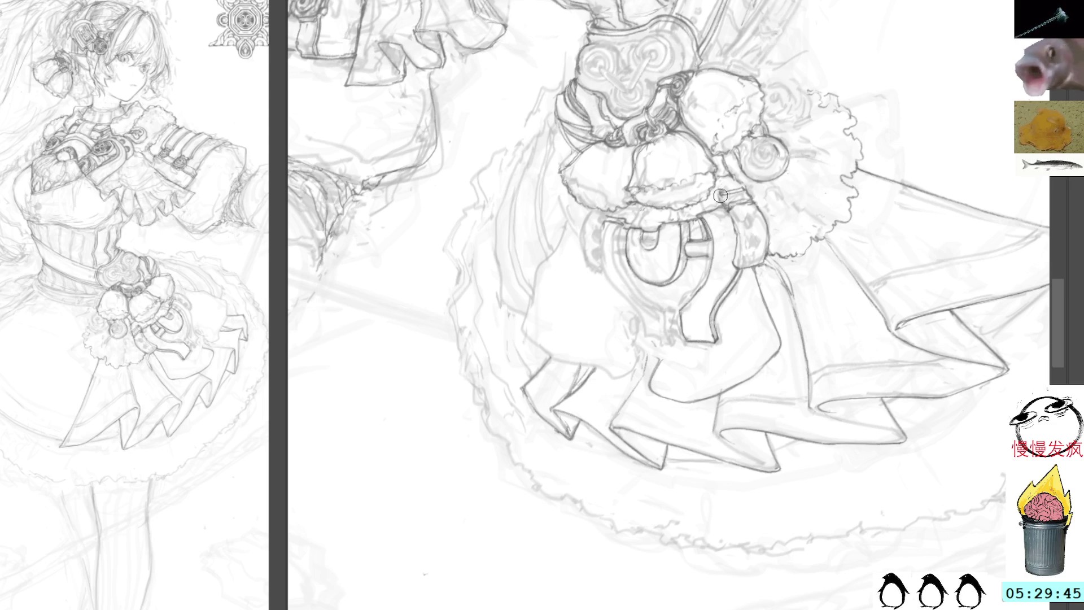
# Step: Trace a new pencil line along the hanging strap on the tilted canvas
pyautogui.moveTo(780, 182); pyautogui.dragTo(714, 138)
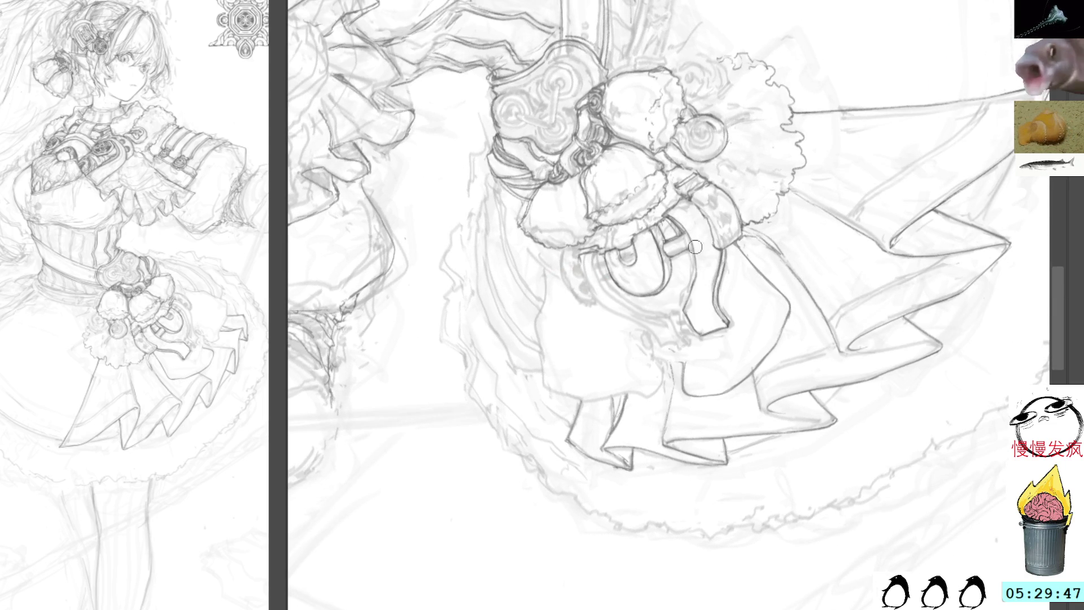
pyautogui.moveTo(684, 228)
pyautogui.mouseDown()
pyautogui.moveTo(693, 277)
pyautogui.moveTo(684, 299)
pyautogui.mouseUp()
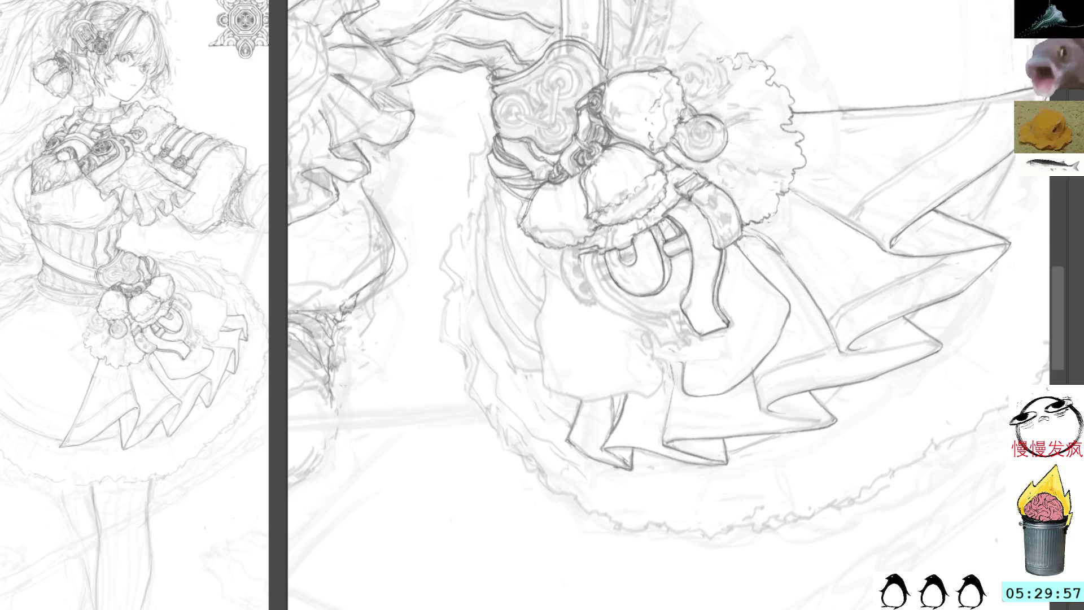
pyautogui.press('Home')
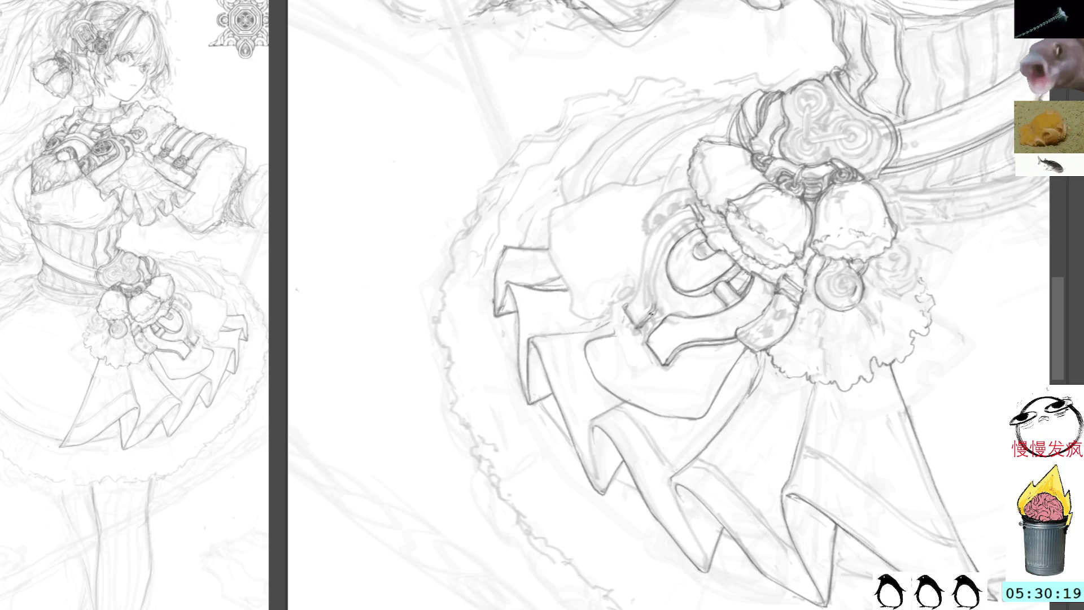
# Step: Redraw and darken the left and right edges of the belt's U-shaped piece
pyautogui.moveTo(650, 289)
pyautogui.mouseDown()
pyautogui.moveTo(659, 250)
pyautogui.moveTo(686, 223)
pyautogui.mouseUp()
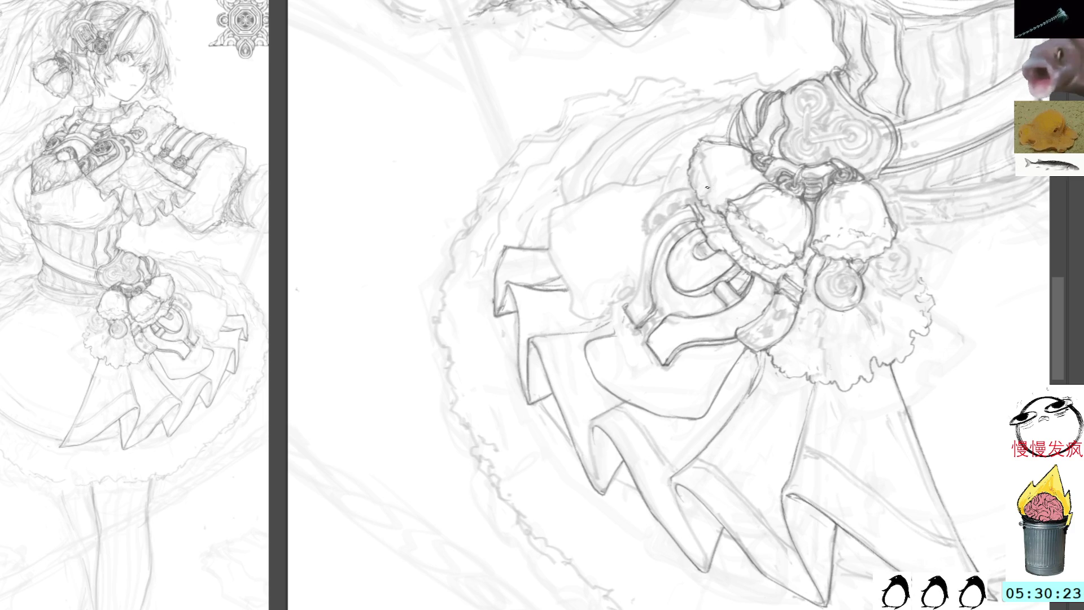
pyautogui.moveTo(766, 135)
pyautogui.mouseDown()
pyautogui.moveTo(667, 305)
pyautogui.moveTo(629, 226)
pyautogui.mouseUp()
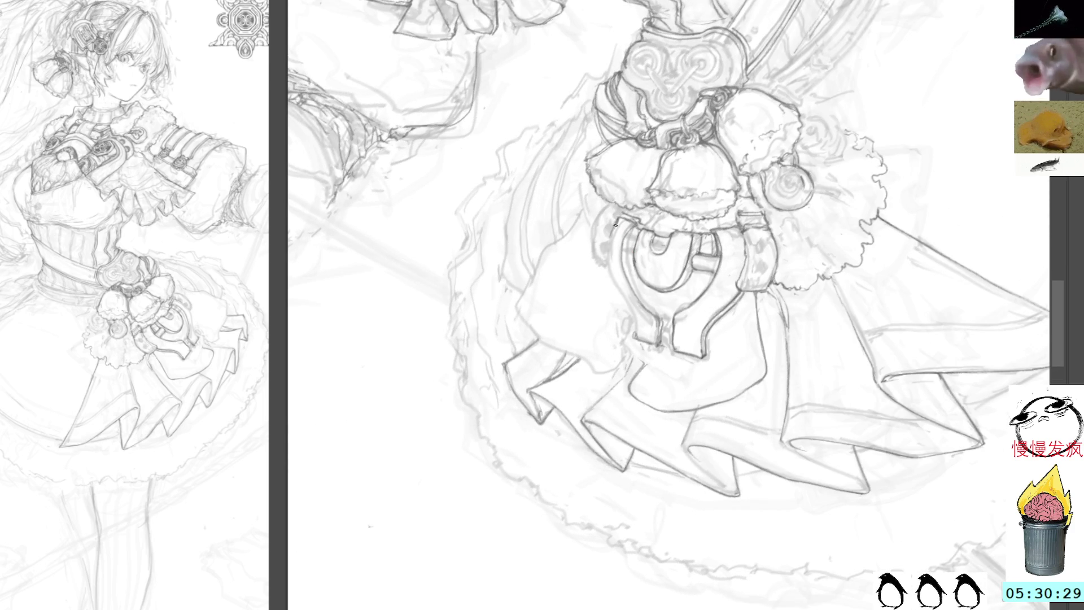
pyautogui.moveTo(611, 234)
pyautogui.mouseDown()
pyautogui.moveTo(610, 282)
pyautogui.moveTo(629, 304)
pyautogui.moveTo(635, 339)
pyautogui.mouseUp()
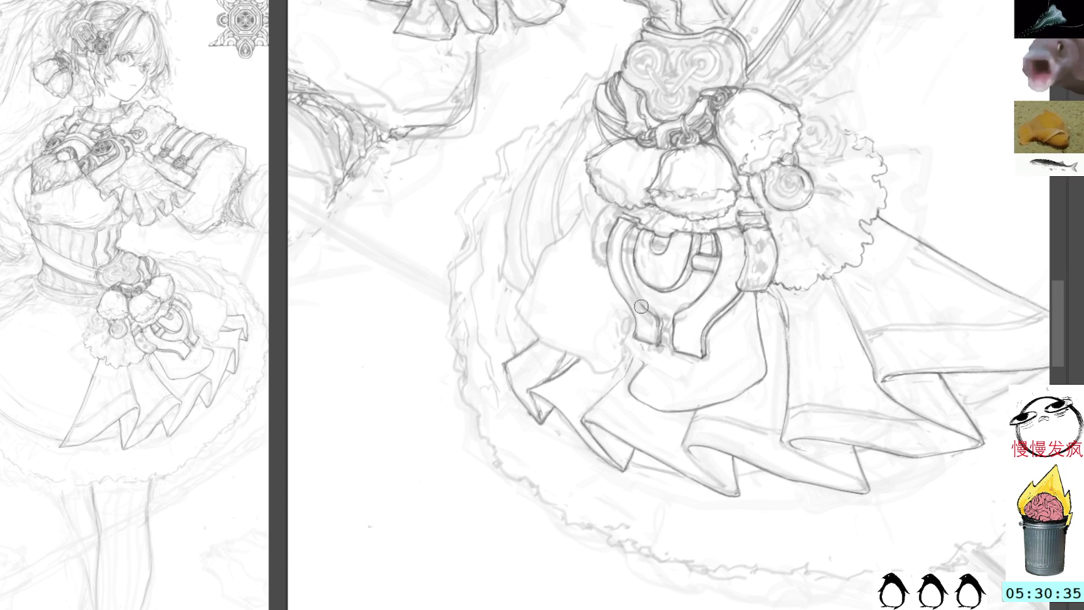
pyautogui.moveTo(627, 268); pyautogui.dragTo(656, 312)
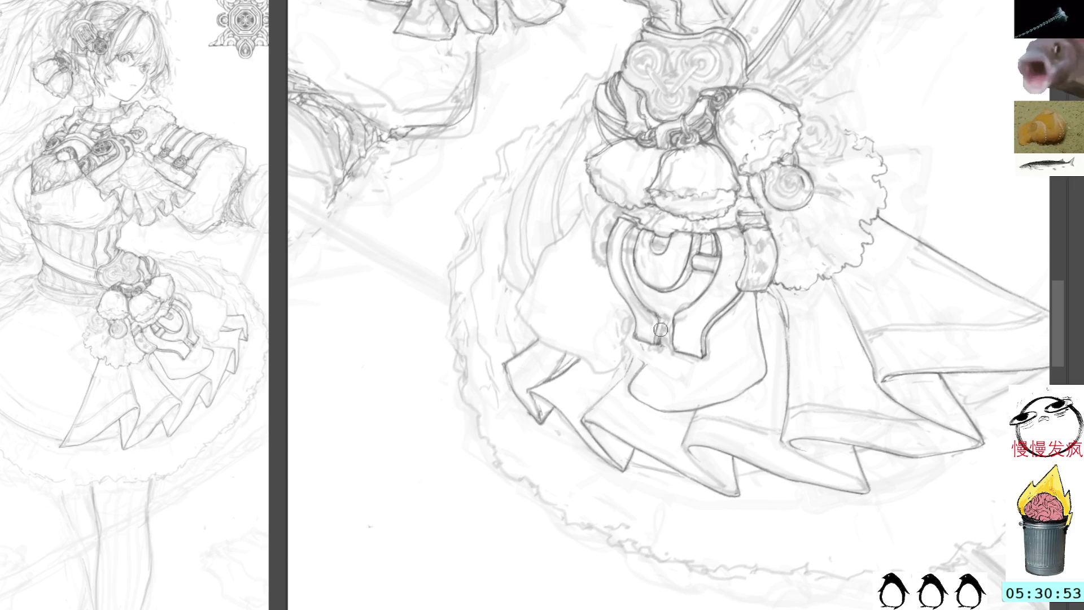
pyautogui.moveTo(665, 341); pyautogui.dragTo(662, 325)
pyautogui.moveTo(666, 205)
pyautogui.mouseDown()
pyautogui.moveTo(655, 237)
pyautogui.moveTo(647, 216)
pyautogui.mouseUp()
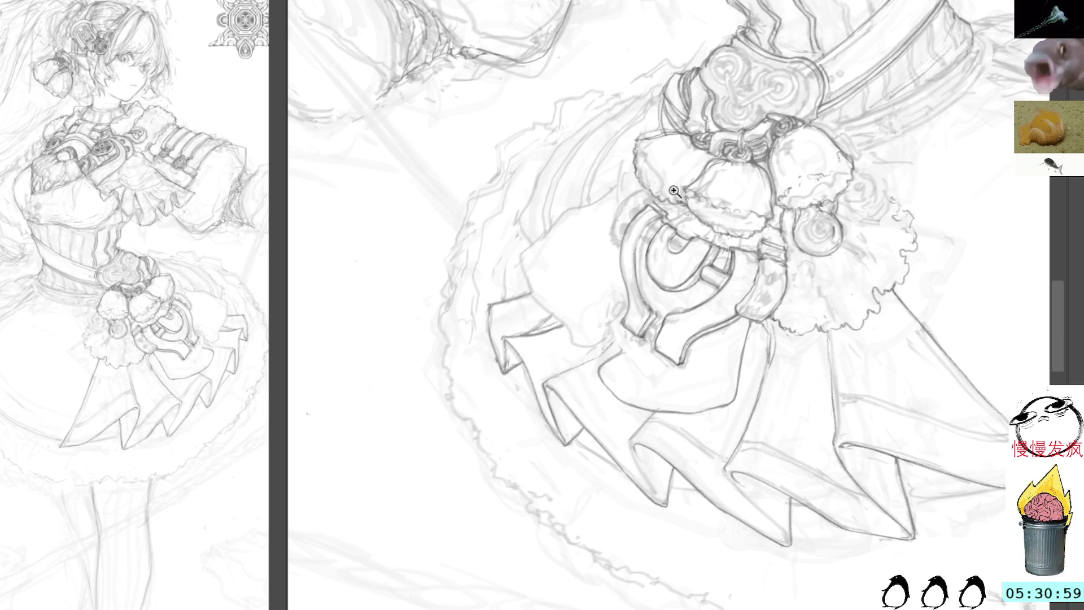
pyautogui.scroll(-2, 702, 257)
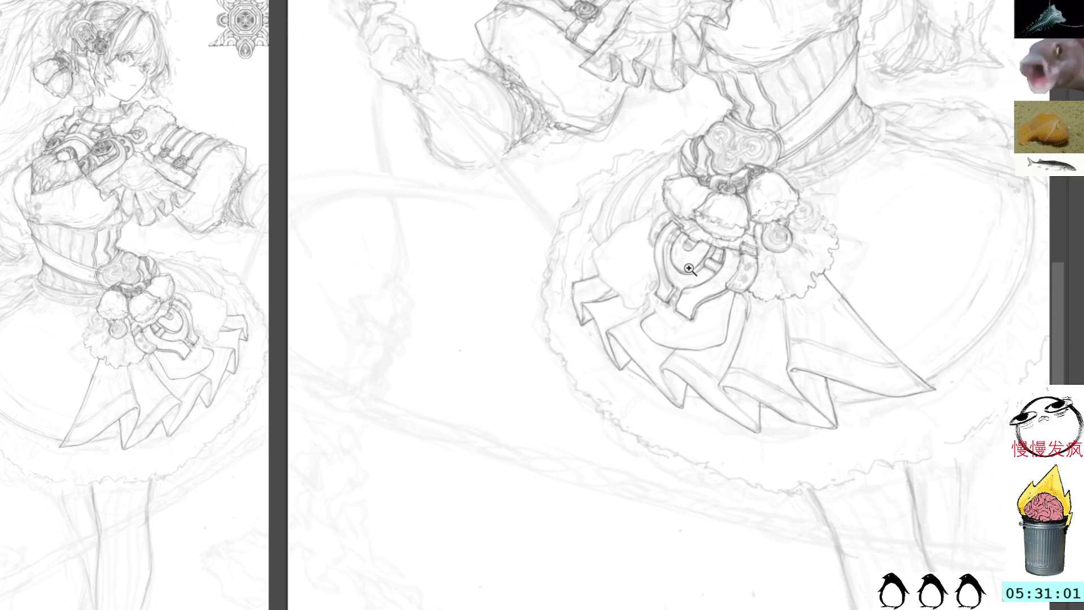
pyautogui.scroll(1, 689, 269)
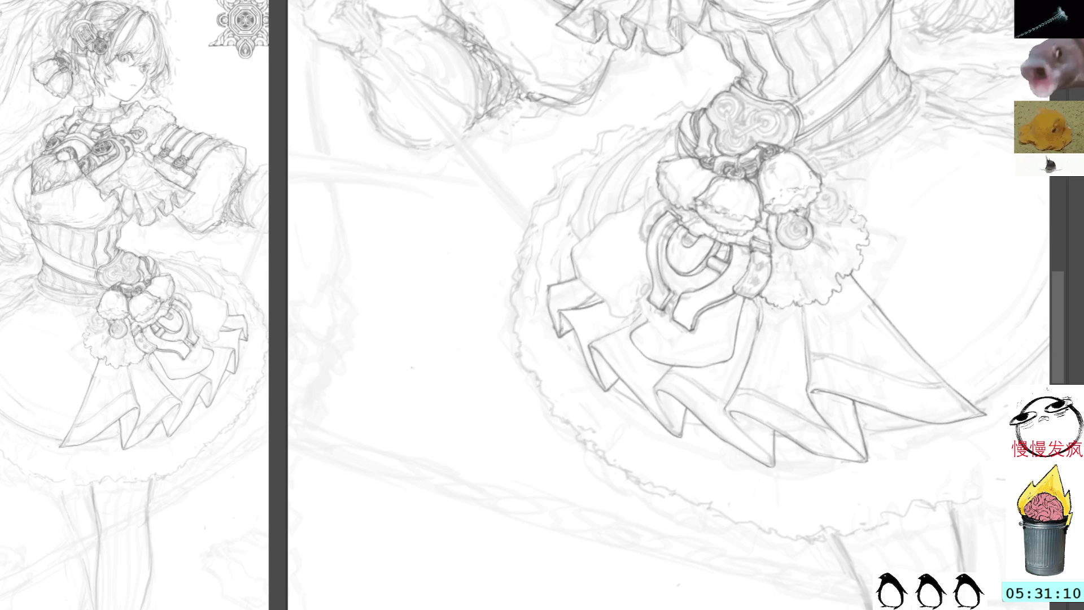
pyautogui.moveTo(715, 35); pyautogui.dragTo(795, 177)
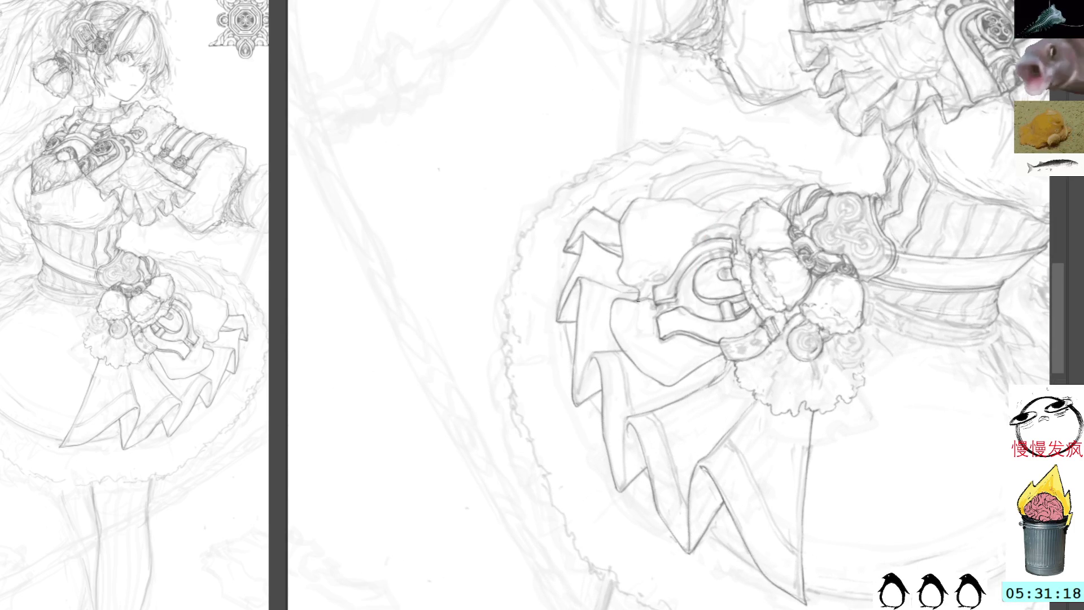
pyautogui.press('r')
pyautogui.moveTo(794, 64)
pyautogui.mouseDown()
pyautogui.moveTo(897, 158)
pyautogui.moveTo(818, 237)
pyautogui.moveTo(737, 109)
pyautogui.moveTo(702, 147)
pyautogui.mouseUp()
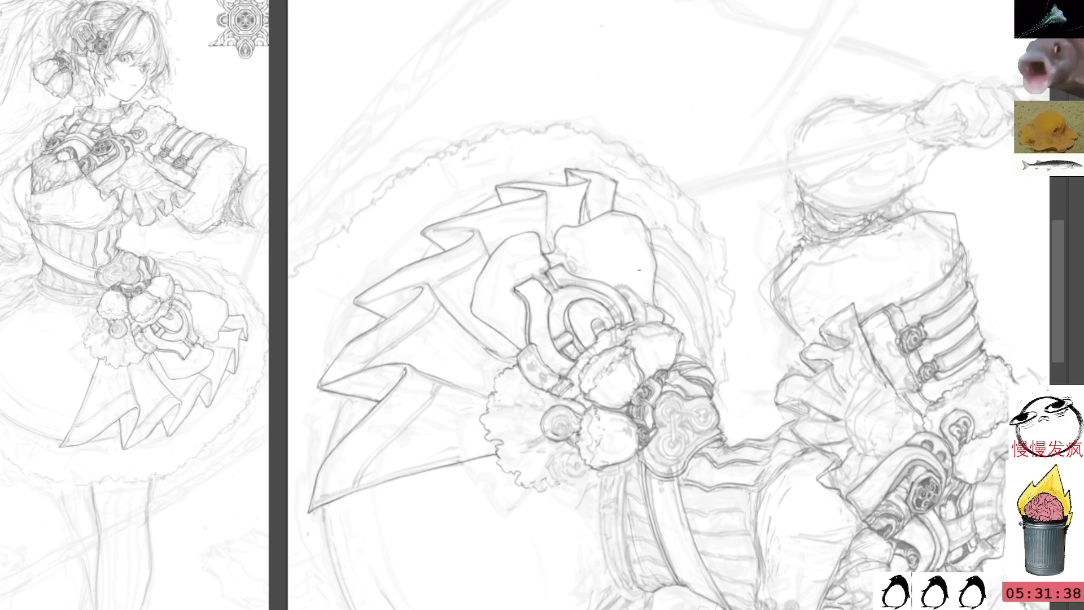
pyautogui.moveTo(487, 436); pyautogui.dragTo(479, 357)
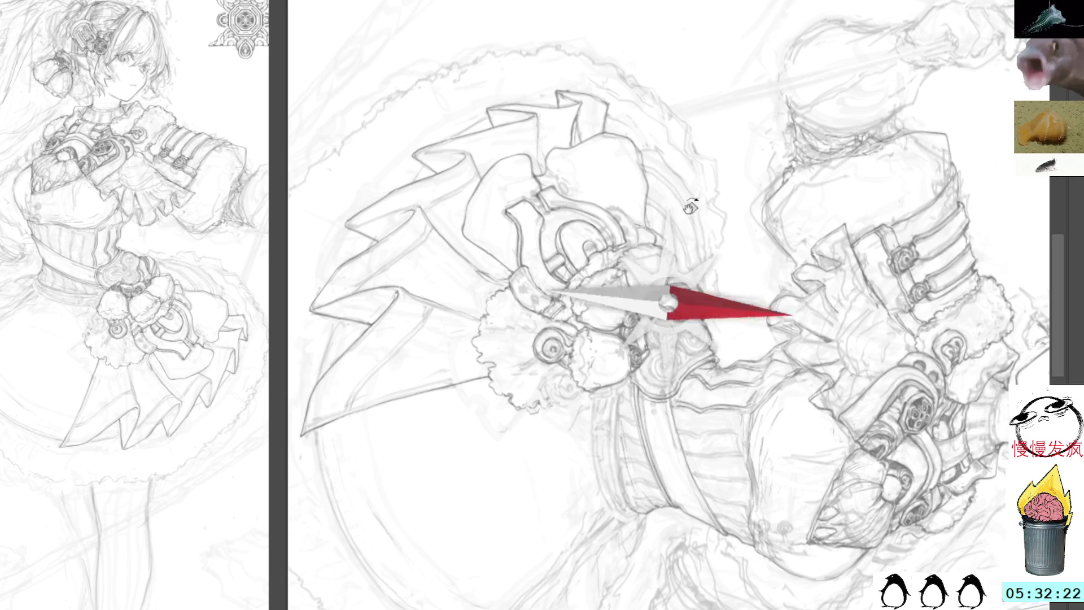
pyautogui.moveTo(689, 213); pyautogui.dragTo(503, 44)
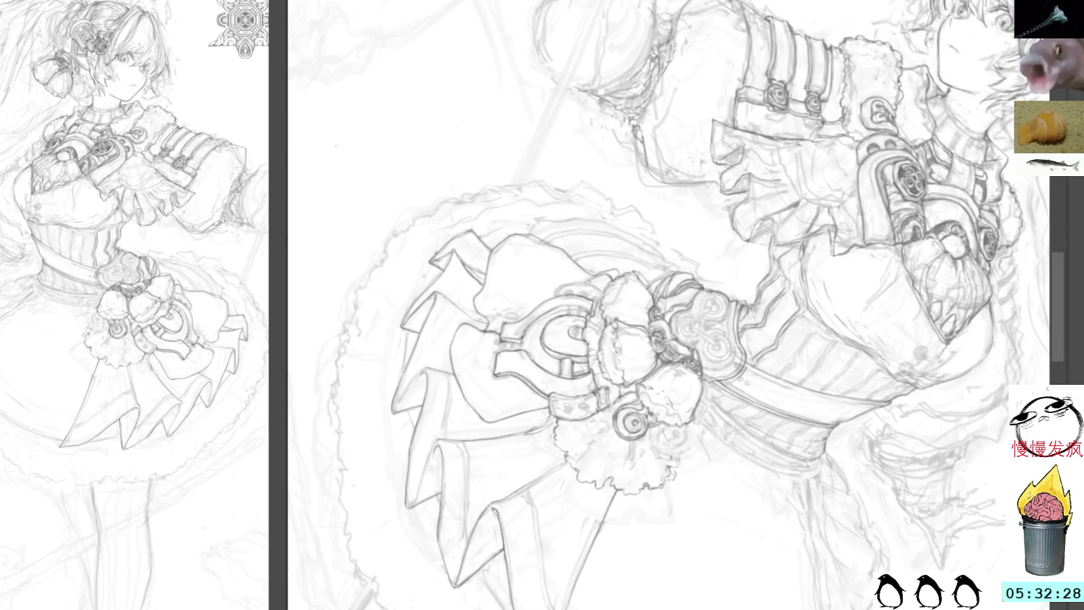
pyautogui.moveTo(596, 353); pyautogui.dragTo(557, 240)
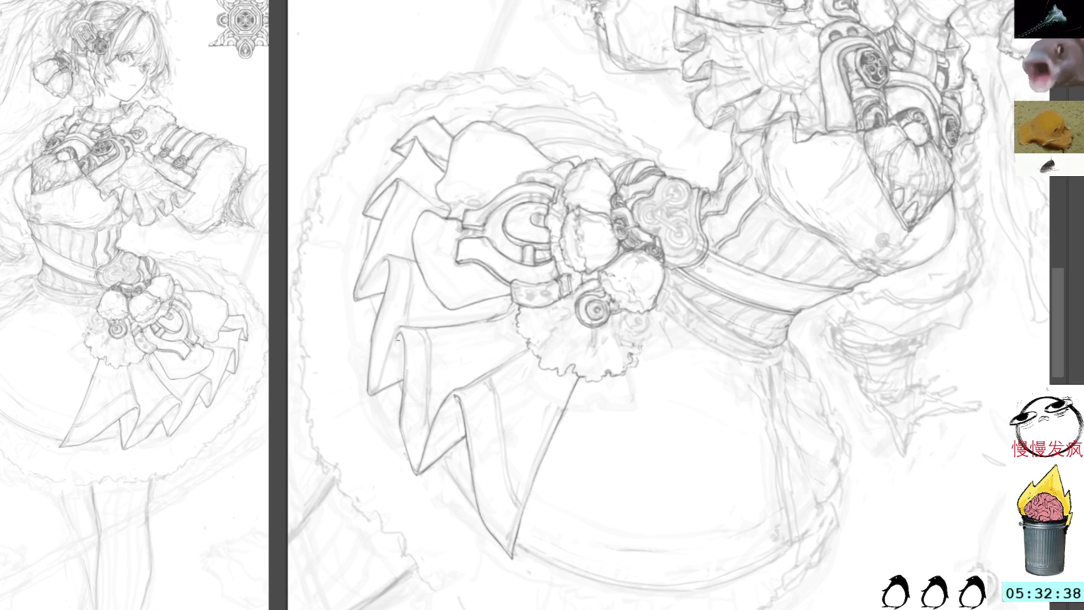
pyautogui.moveTo(581, 283); pyautogui.dragTo(429, 158)
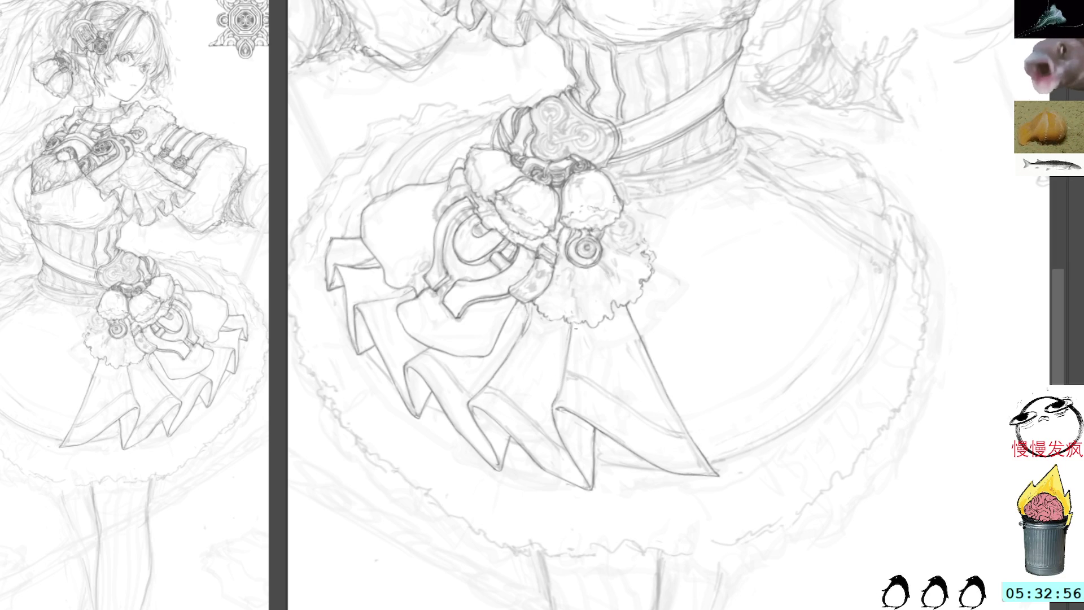
# Step: Draw a short stroke on the skirt fold, then pan up to the sleeve and bodice
pyautogui.moveTo(574, 325); pyautogui.dragTo(567, 365)
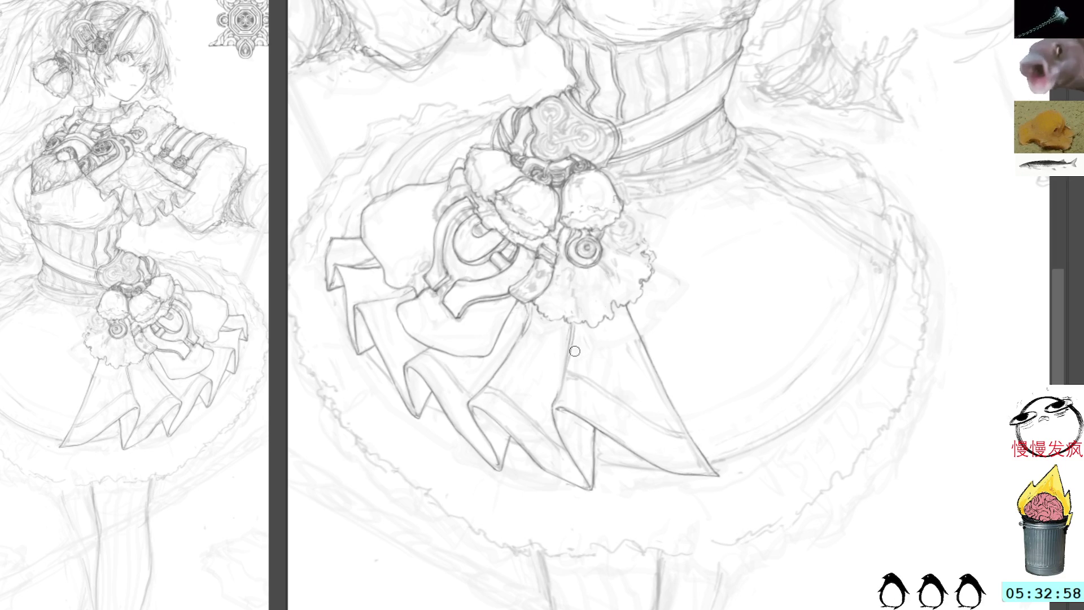
pyautogui.moveTo(759, 176)
pyautogui.mouseDown()
pyautogui.moveTo(834, 256)
pyautogui.moveTo(859, 241)
pyautogui.moveTo(672, 353)
pyautogui.moveTo(684, 395)
pyautogui.mouseUp()
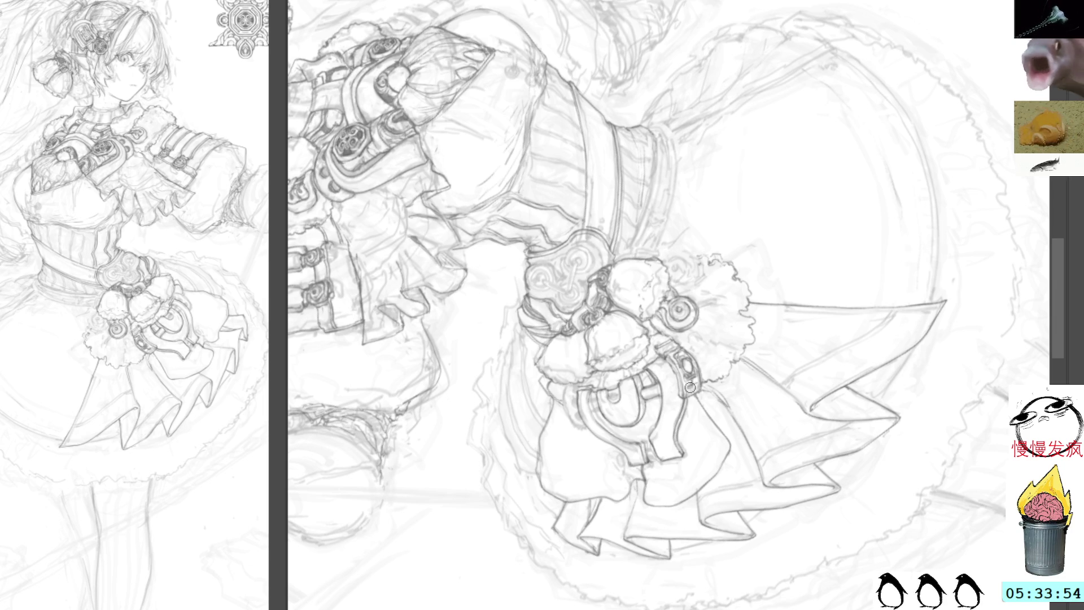
# Step: Pan the close-up around the swirl belt ornament and return the view upright
pyautogui.moveTo(743, 291); pyautogui.dragTo(721, 263)
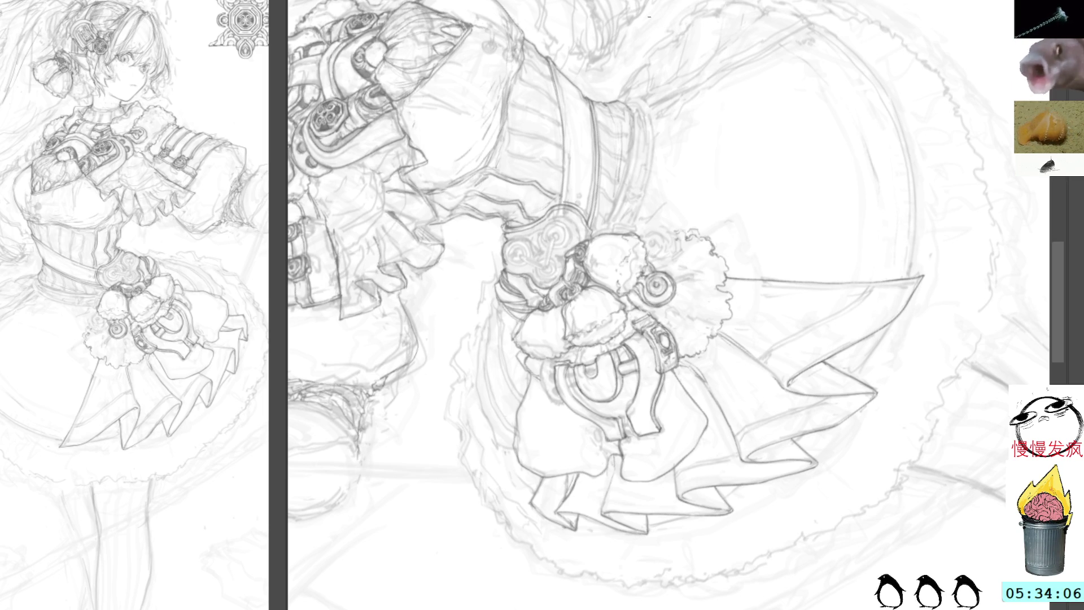
pyautogui.press('Delete')
# Step: Undo a stray skirt stroke and draw the curving line up the skirt's right edge
pyautogui.moveTo(672, 122); pyautogui.dragTo(601, 114)
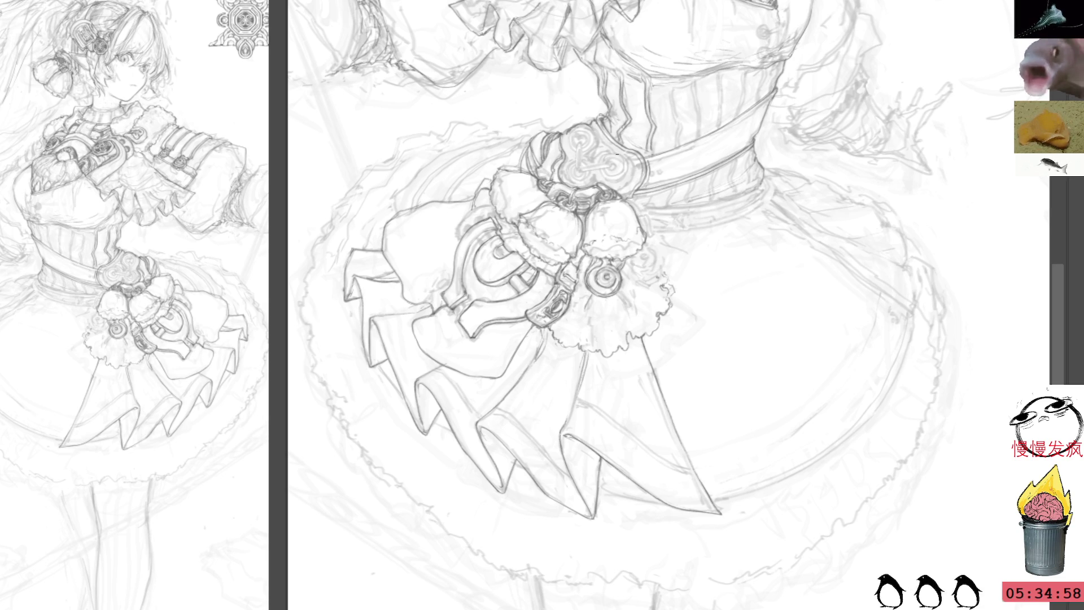
pyautogui.moveTo(833, 186); pyautogui.dragTo(485, 329)
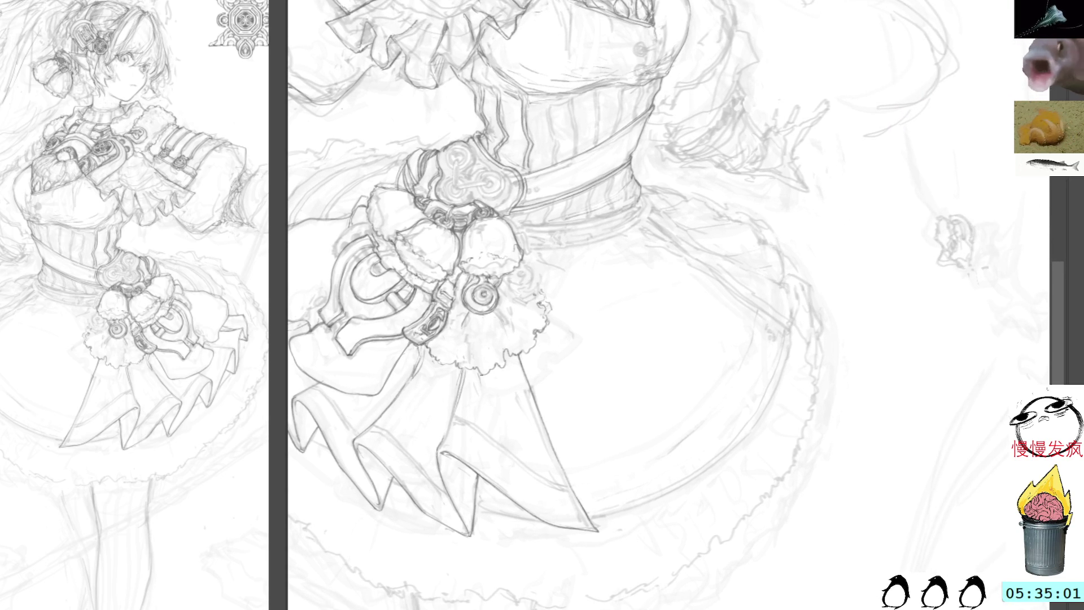
pyautogui.moveTo(483, 376)
pyautogui.mouseDown()
pyautogui.moveTo(506, 397)
pyautogui.moveTo(591, 350)
pyautogui.moveTo(550, 314)
pyautogui.mouseUp()
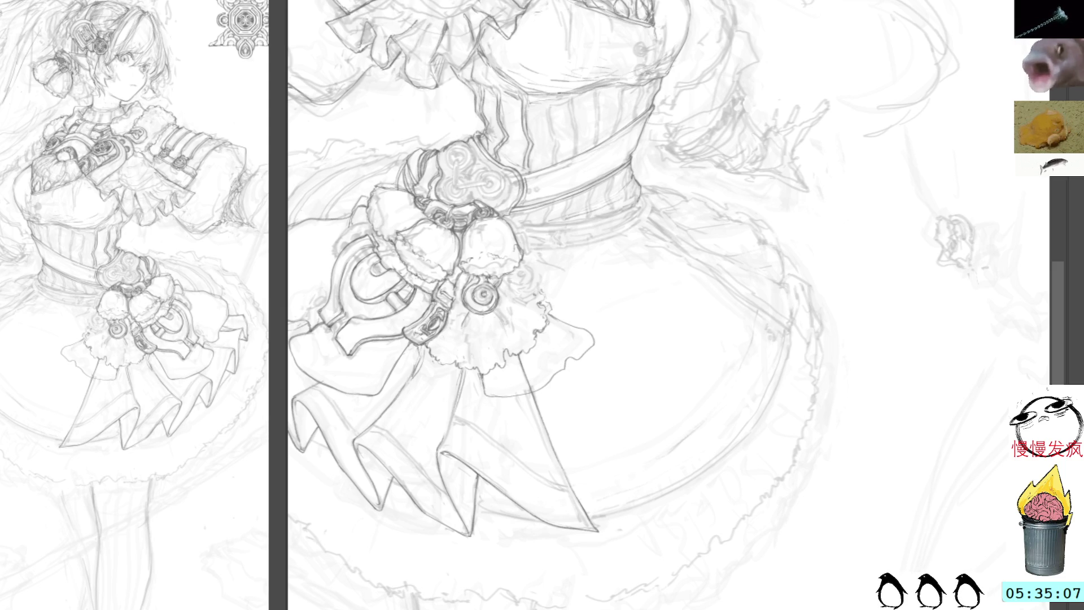
pyautogui.hotkey('ctrl', 'z')
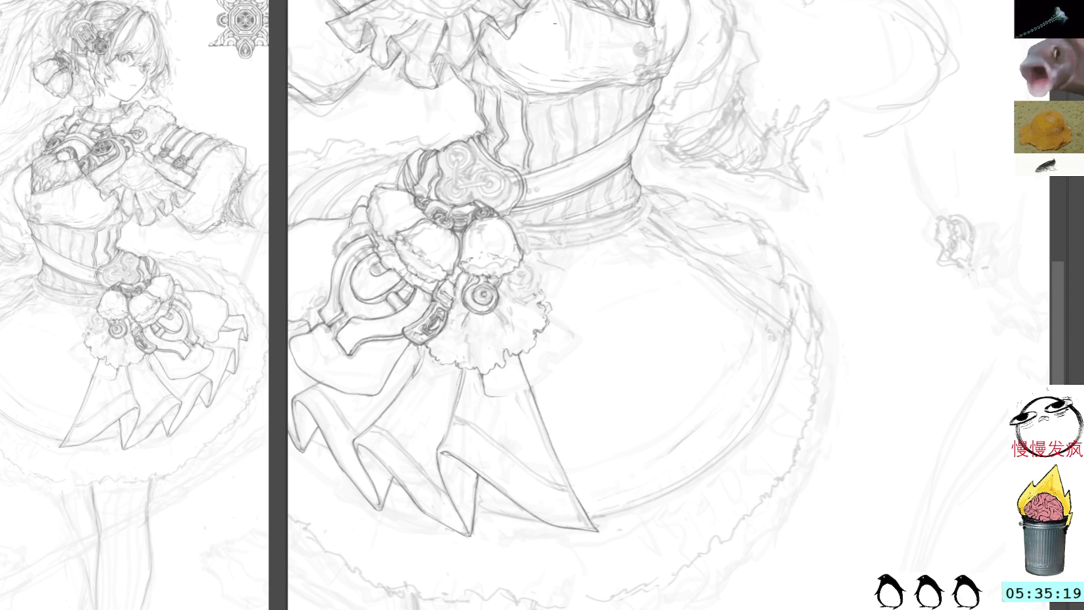
pyautogui.moveTo(687, 261); pyautogui.dragTo(661, 253)
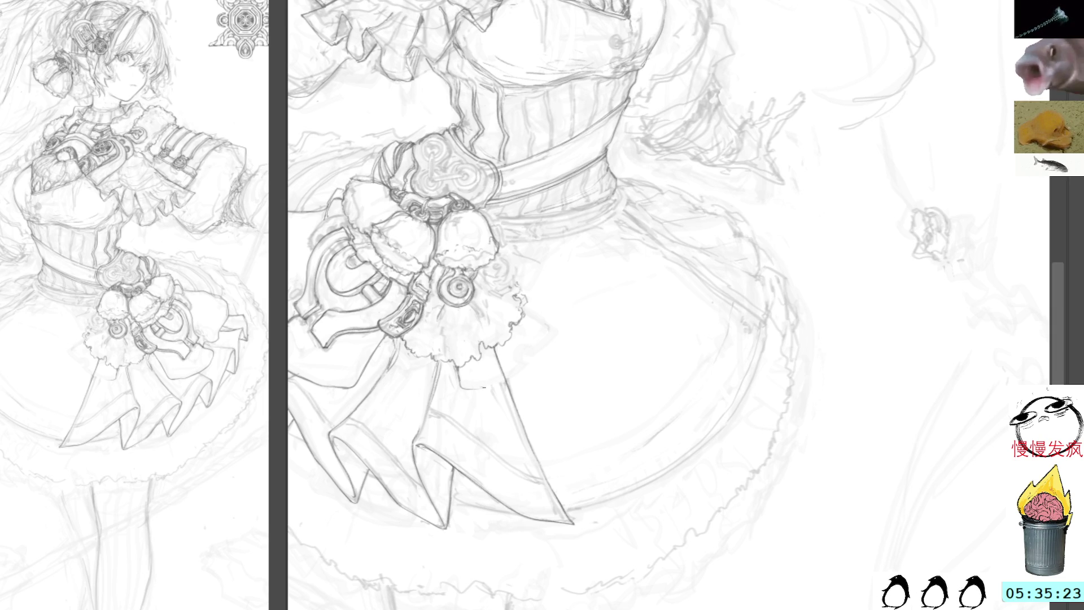
pyautogui.moveTo(484, 388)
pyautogui.mouseDown()
pyautogui.moveTo(546, 346)
pyautogui.moveTo(551, 326)
pyautogui.mouseUp()
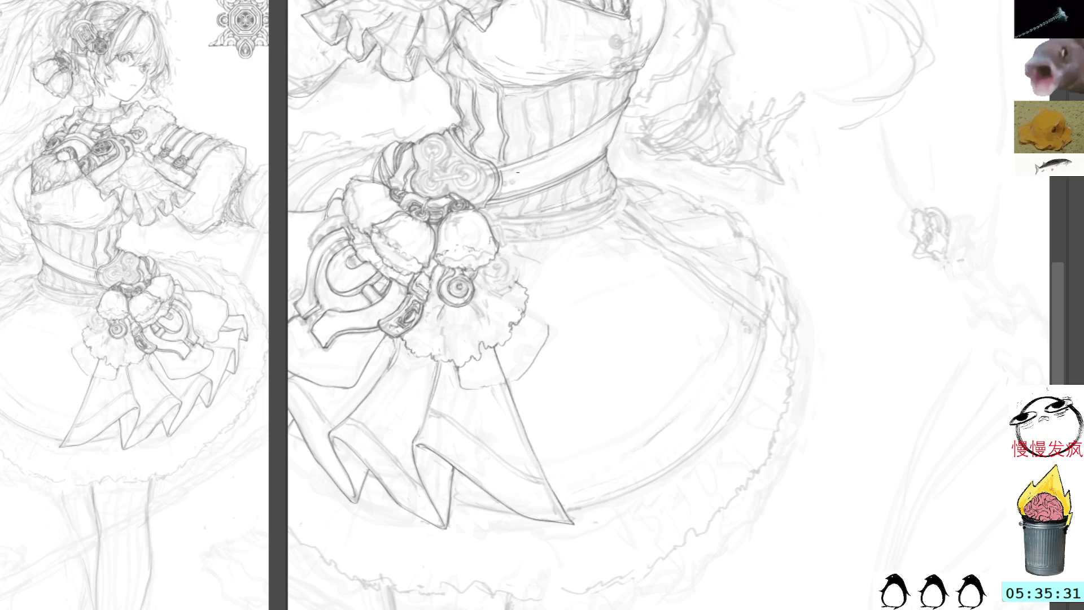
pyautogui.moveTo(732, 154)
pyautogui.mouseDown()
pyautogui.moveTo(775, 215)
pyautogui.moveTo(784, 323)
pyautogui.moveTo(838, 412)
pyautogui.mouseUp()
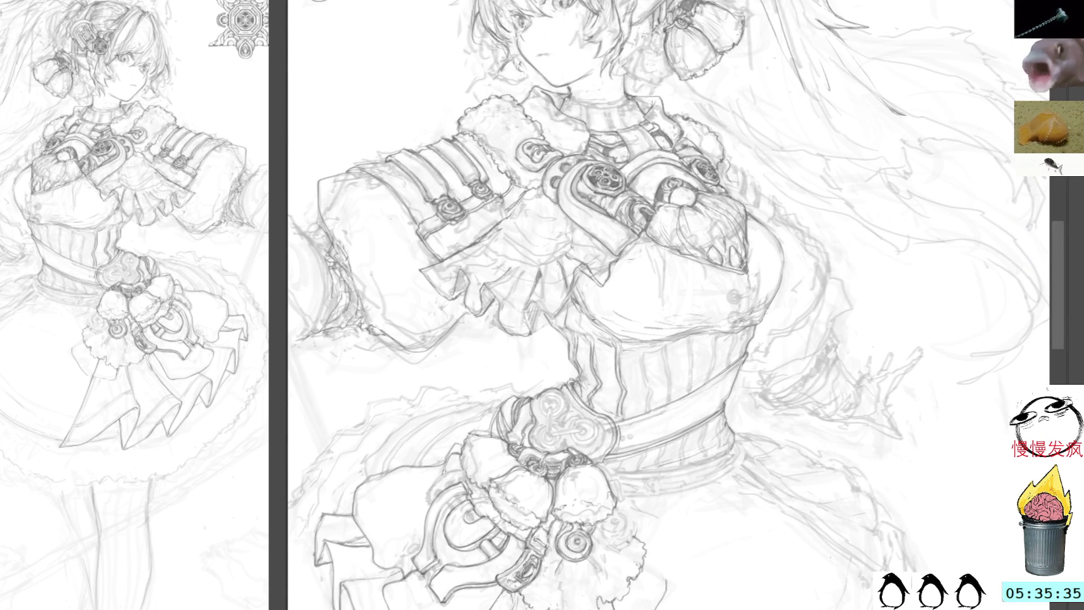
# Step: Sketch and undo three trial hair strands, then add a short mark beside the elf ear
pyautogui.moveTo(700, 0); pyautogui.dragTo(727, 164)
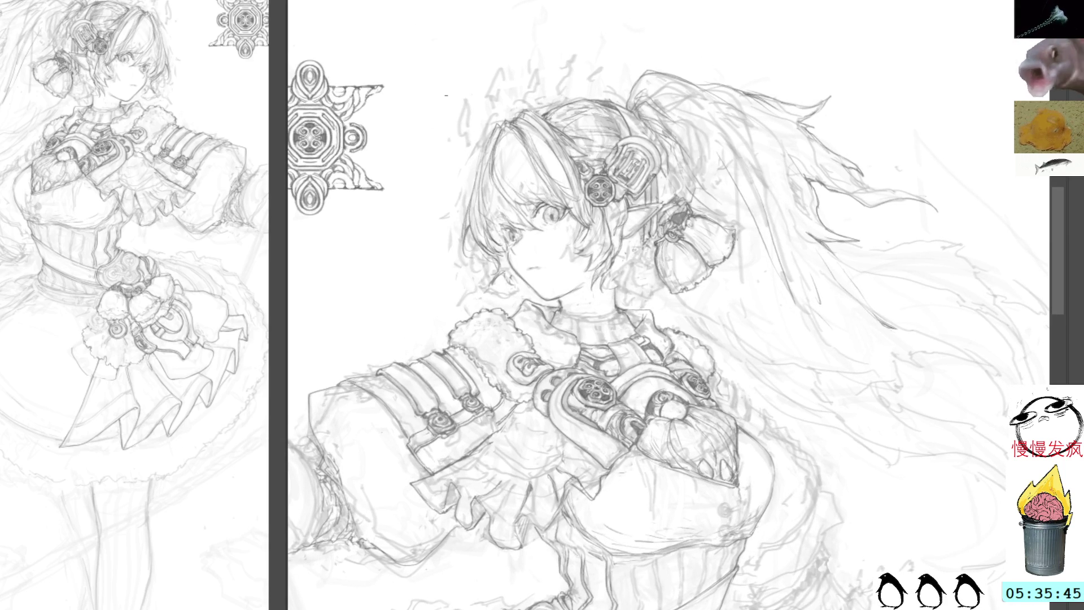
pyautogui.moveTo(491, 2); pyautogui.dragTo(393, 242)
pyautogui.moveTo(469, 83); pyautogui.dragTo(381, 288)
pyautogui.moveTo(539, 1); pyautogui.dragTo(371, 324)
pyautogui.hotkey('ctrl', 'z')
pyautogui.hotkey('ctrl', 'z')
pyautogui.hotkey('ctrl', 'z')
pyautogui.hotkey('ctrl', 'z')
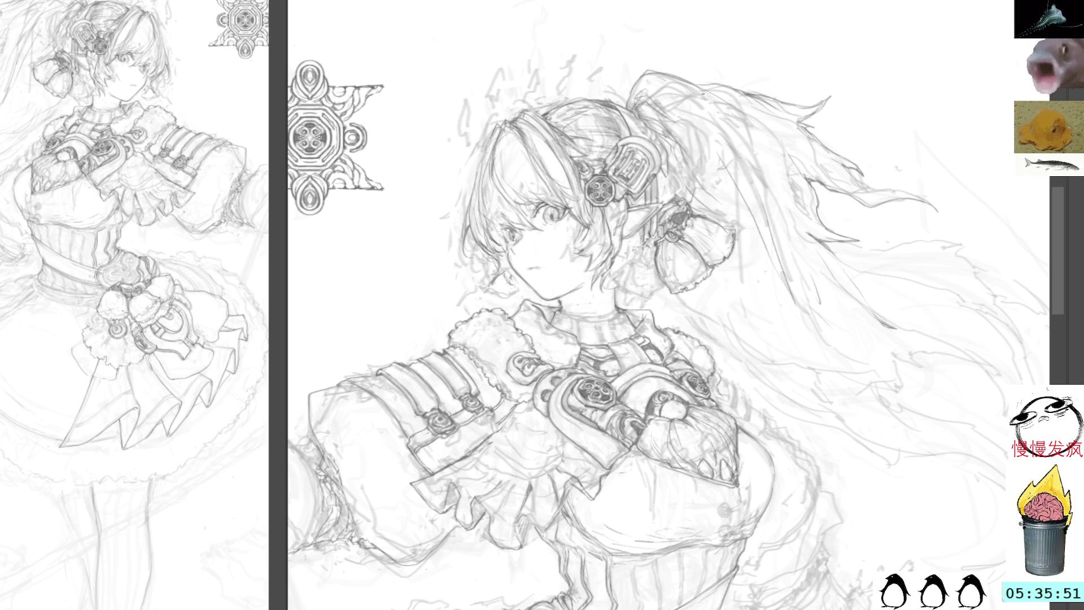
pyautogui.moveTo(723, 179); pyautogui.dragTo(743, 195)
pyautogui.hotkey('ctrl', 'd')
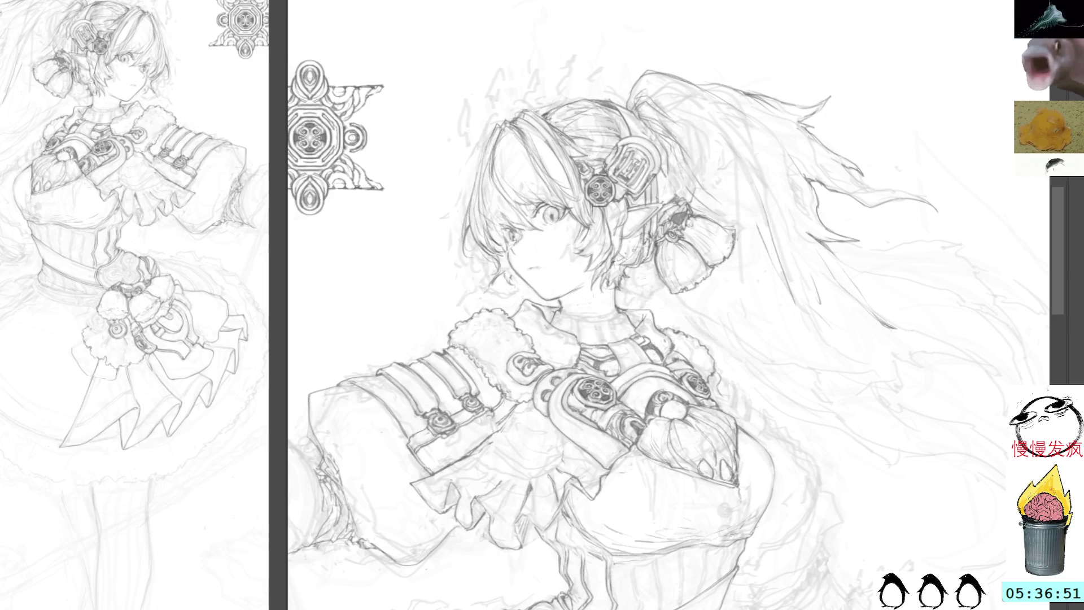
pyautogui.moveTo(625, 238); pyautogui.dragTo(625, 257)
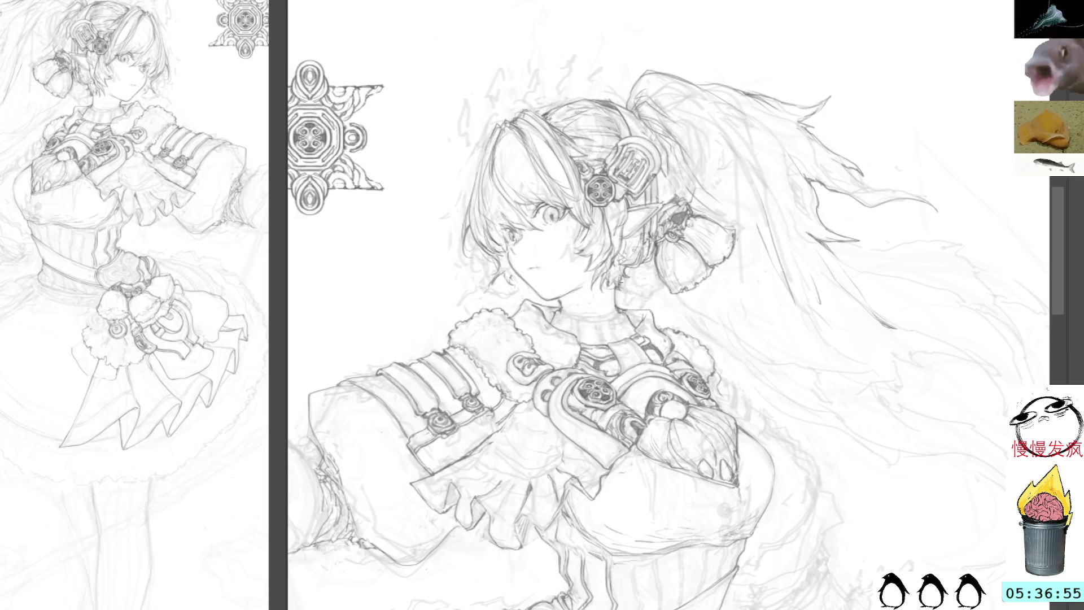
pyautogui.moveTo(828, 104)
pyautogui.mouseDown()
pyautogui.moveTo(734, 315)
pyautogui.moveTo(687, 171)
pyautogui.mouseUp()
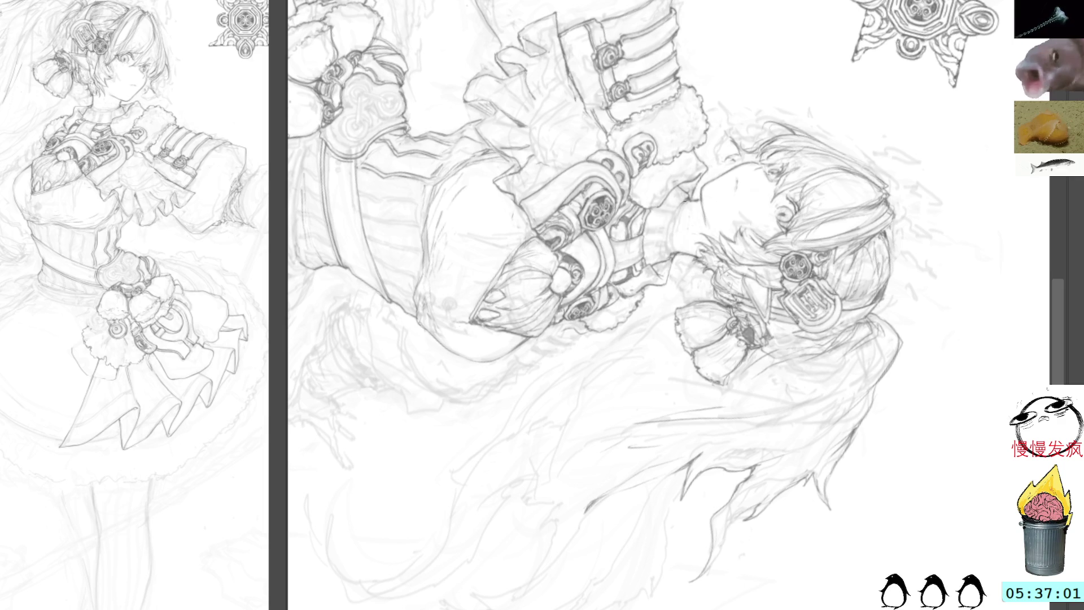
# Step: Draw a short dark stroke near the chin on the rotated canvas
pyautogui.moveTo(736, 97)
pyautogui.mouseDown()
pyautogui.moveTo(722, 62)
pyautogui.moveTo(733, 5)
pyautogui.moveTo(694, 45)
pyautogui.mouseUp()
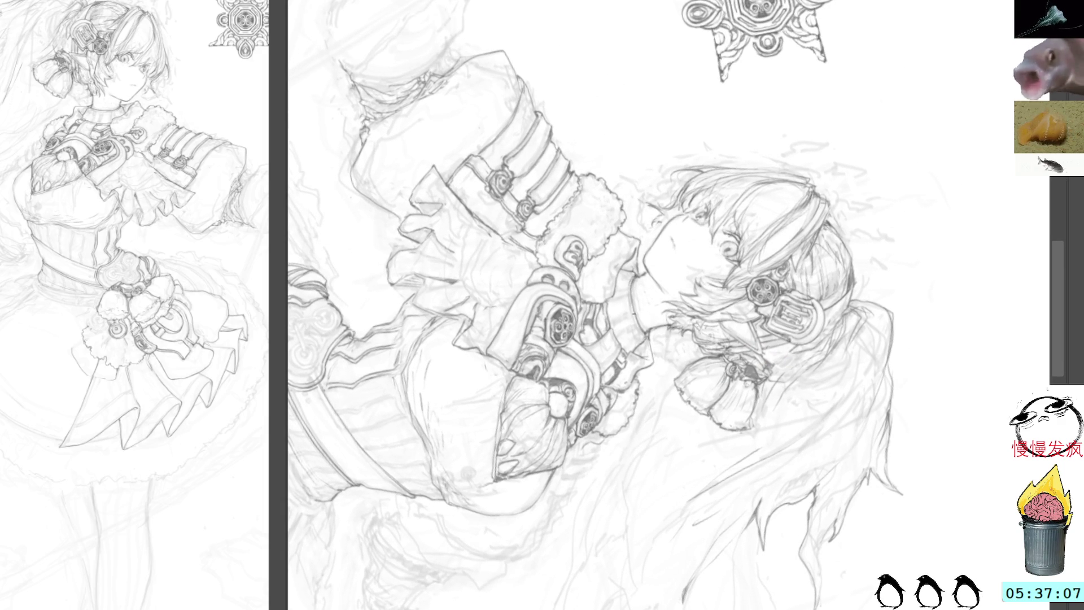
pyautogui.moveTo(632, 317); pyautogui.dragTo(638, 328)
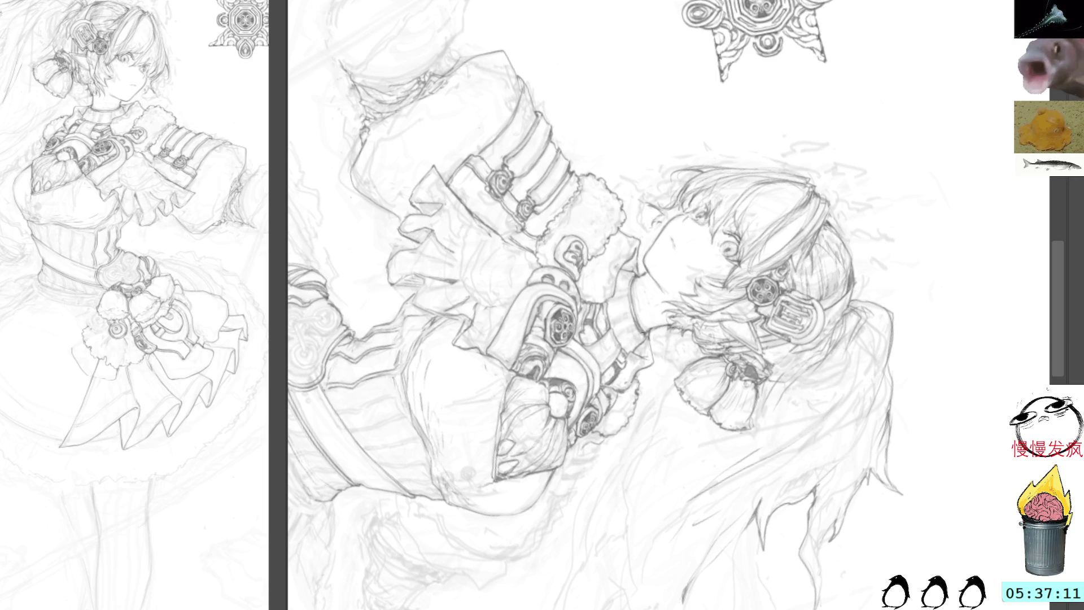
pyautogui.moveTo(643, 214); pyautogui.dragTo(641, 148)
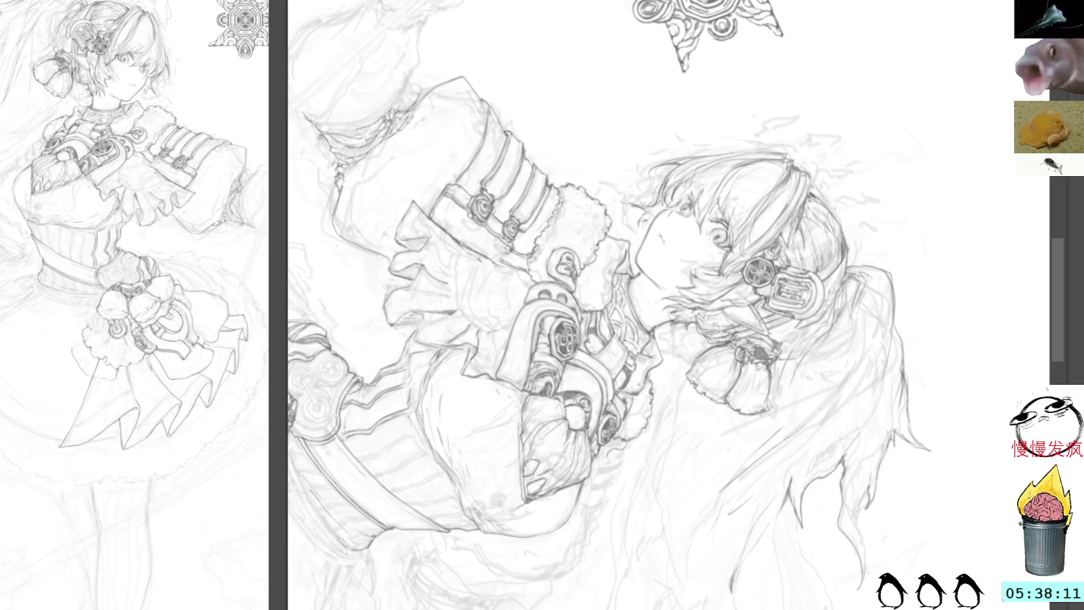
pyautogui.moveTo(723, 312); pyautogui.dragTo(707, 368)
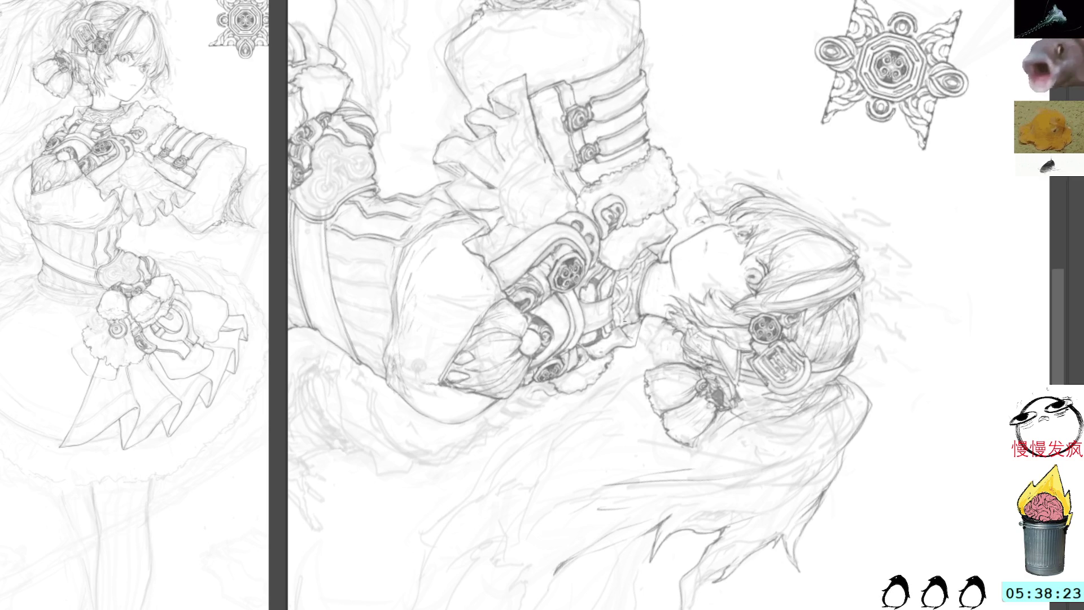
# Step: Rotate the view from upside-down back to upright with the Rotate View tool
pyautogui.moveTo(721, 121)
pyautogui.mouseDown()
pyautogui.moveTo(559, 191)
pyautogui.moveTo(654, 198)
pyautogui.mouseUp()
pyautogui.moveTo(826, 285)
pyautogui.mouseDown()
pyautogui.moveTo(811, 196)
pyautogui.moveTo(725, 124)
pyautogui.mouseUp()
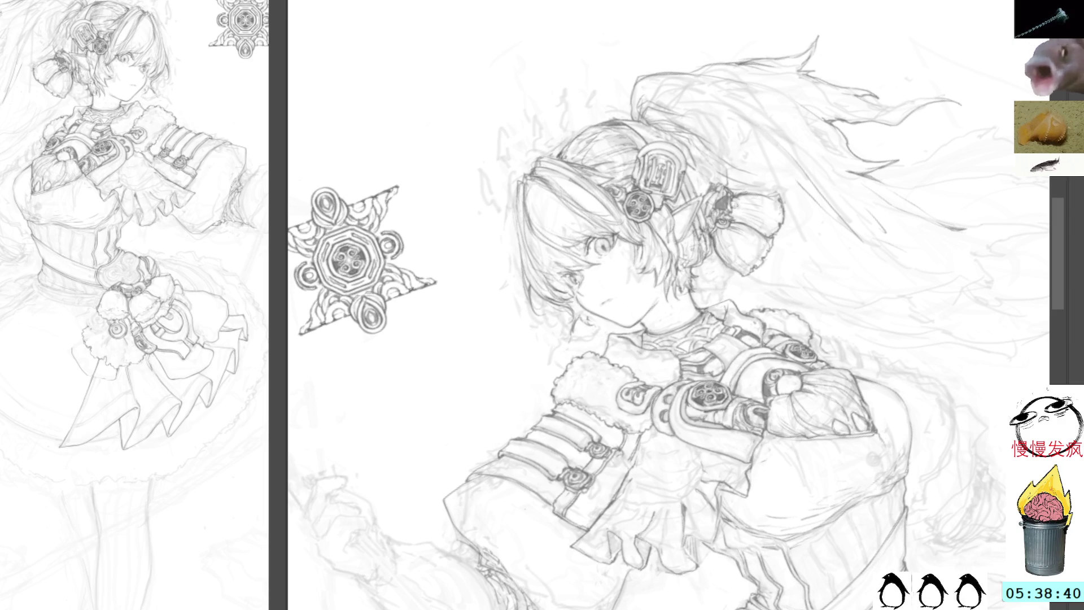
# Step: Reset rotation, pan to the waist, and undo a trial oval stroke on the skirt
pyautogui.press('Home')
pyautogui.moveTo(844, 276)
pyautogui.mouseDown()
pyautogui.moveTo(896, 162)
pyautogui.moveTo(873, 276)
pyautogui.moveTo(820, 305)
pyautogui.moveTo(806, 249)
pyautogui.mouseUp()
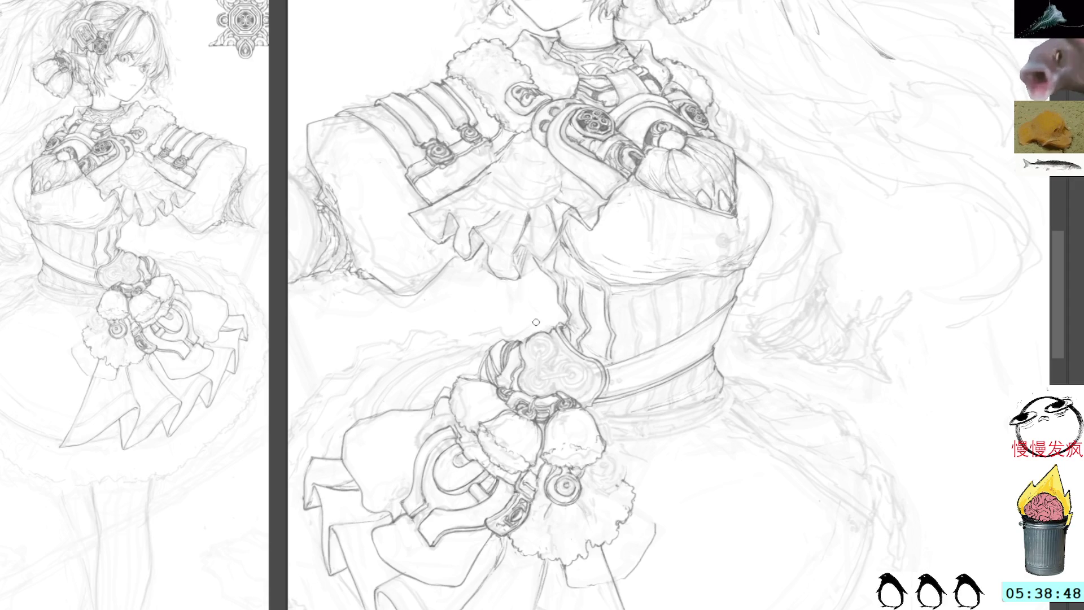
pyautogui.moveTo(558, 294); pyautogui.dragTo(562, 517)
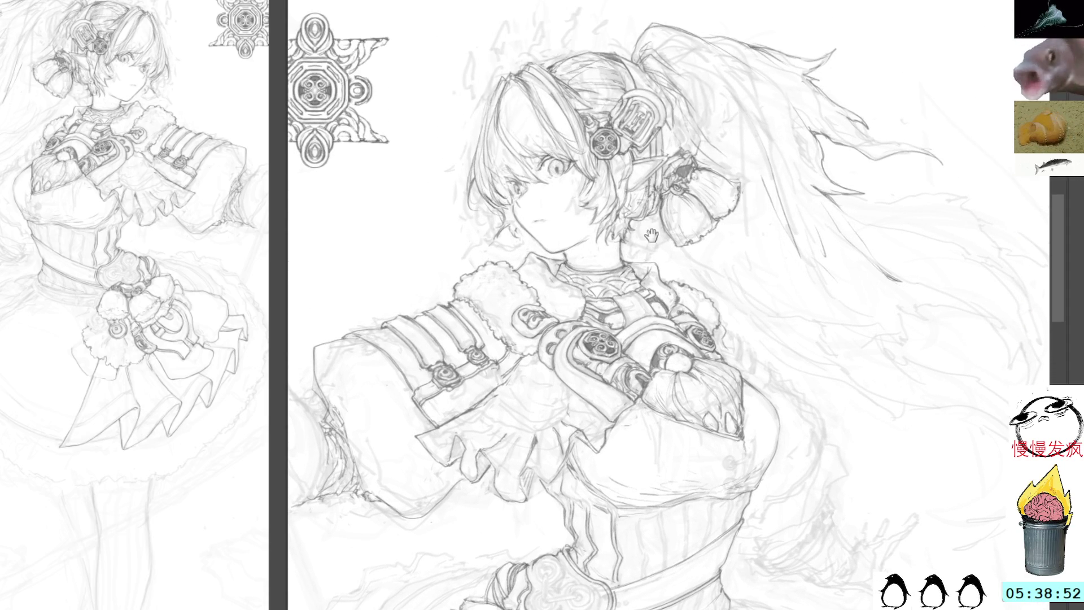
pyautogui.moveTo(704, 228); pyautogui.dragTo(707, 192)
pyautogui.moveTo(711, 429); pyautogui.dragTo(745, 243)
pyautogui.moveTo(750, 316); pyautogui.dragTo(764, 210)
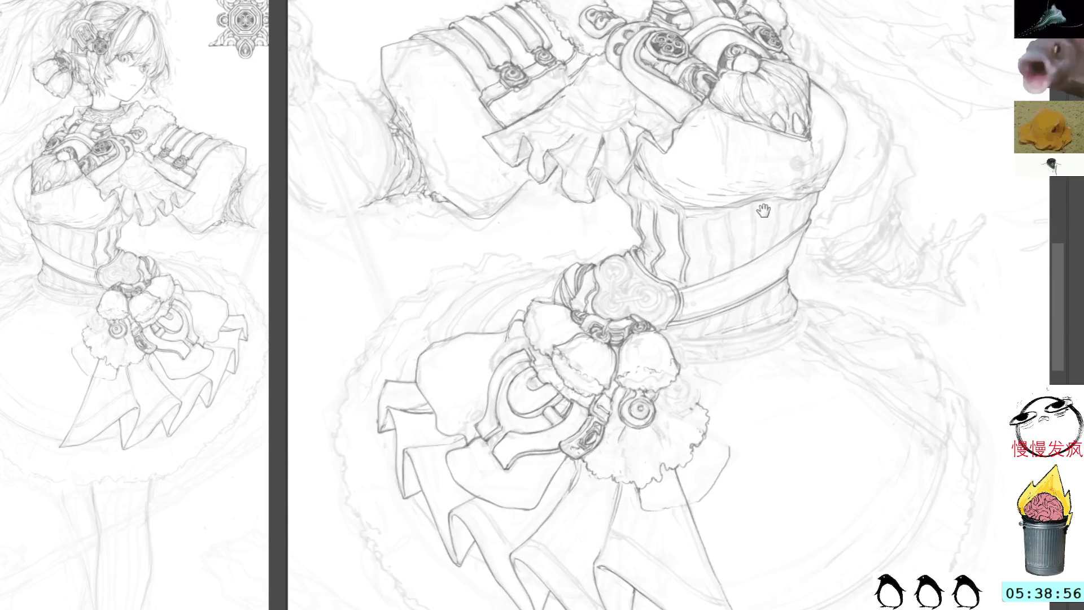
pyautogui.moveTo(682, 472); pyautogui.dragTo(689, 501)
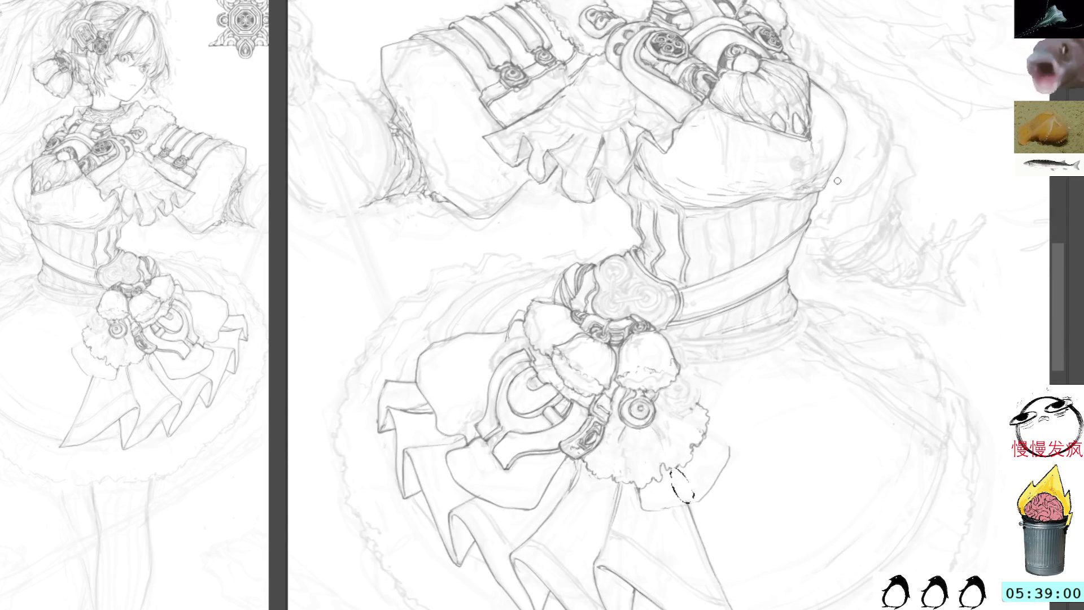
pyautogui.hotkey('ctrl', 'z')
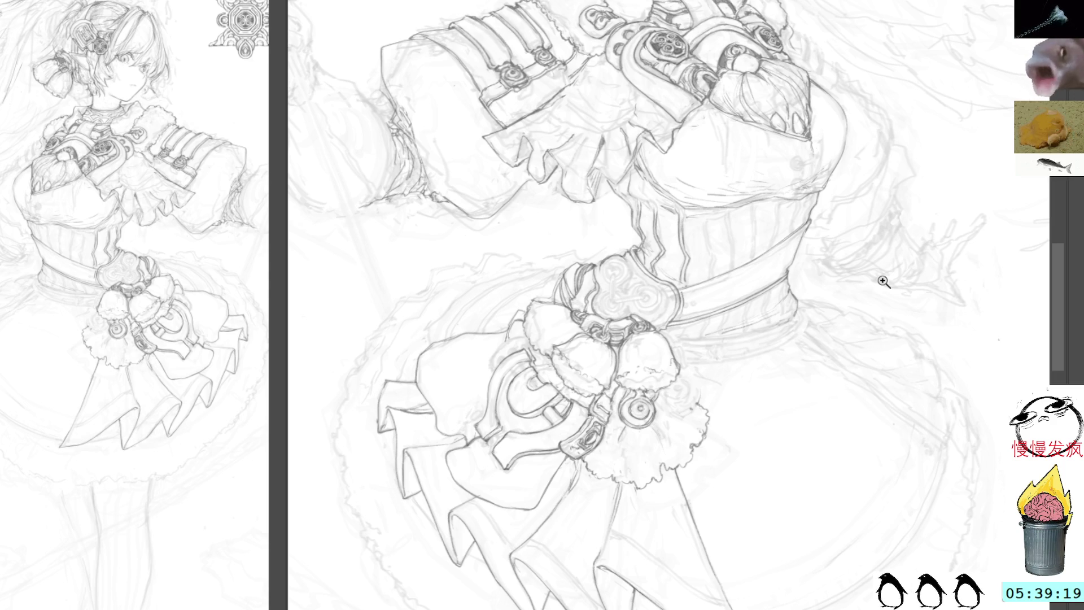
# Step: Ink the leg's left outline below the skirt, then undo that dark line
pyautogui.scroll(-3, 963, 322)
pyautogui.moveTo(941, 356)
pyautogui.mouseDown()
pyautogui.moveTo(873, 283)
pyautogui.moveTo(756, 232)
pyautogui.mouseUp()
pyautogui.scroll(1, 751, 213)
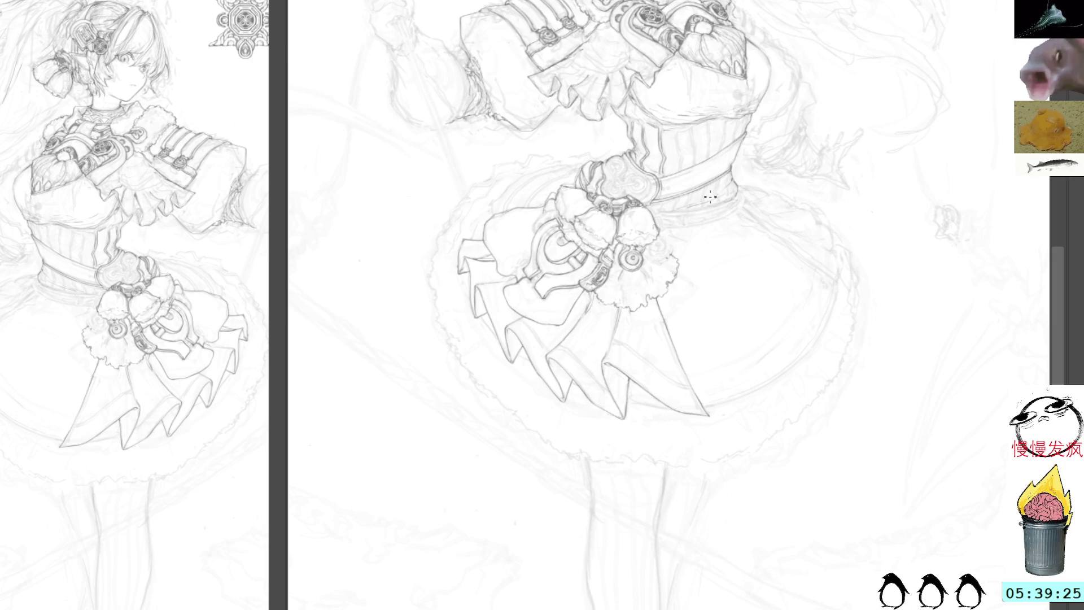
pyautogui.scroll(-5, 888, 259)
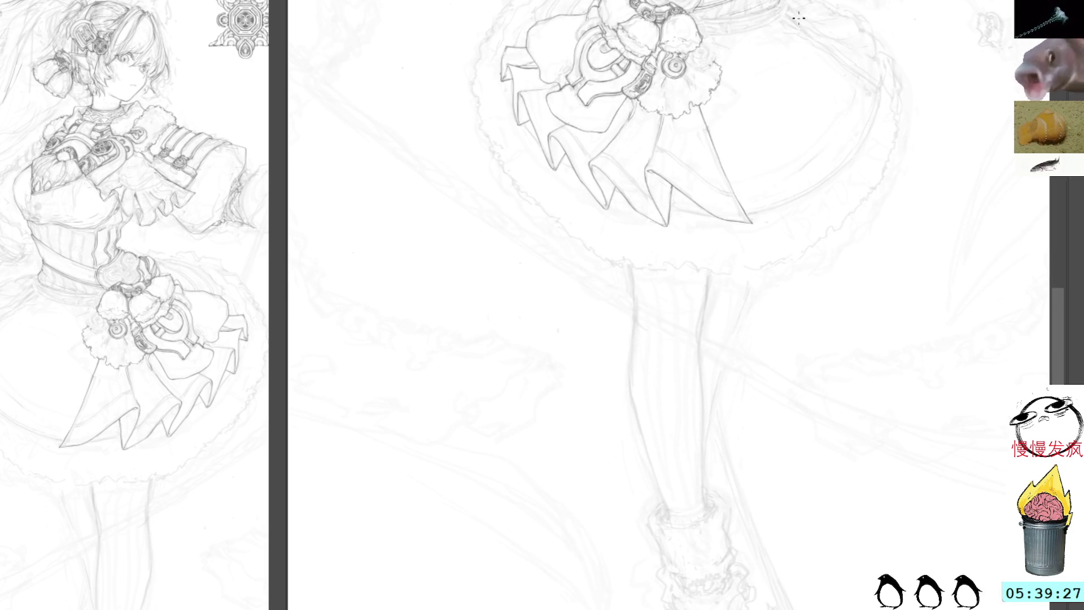
pyautogui.moveTo(632, 268)
pyautogui.mouseDown()
pyautogui.moveTo(636, 431)
pyautogui.moveTo(661, 514)
pyautogui.mouseUp()
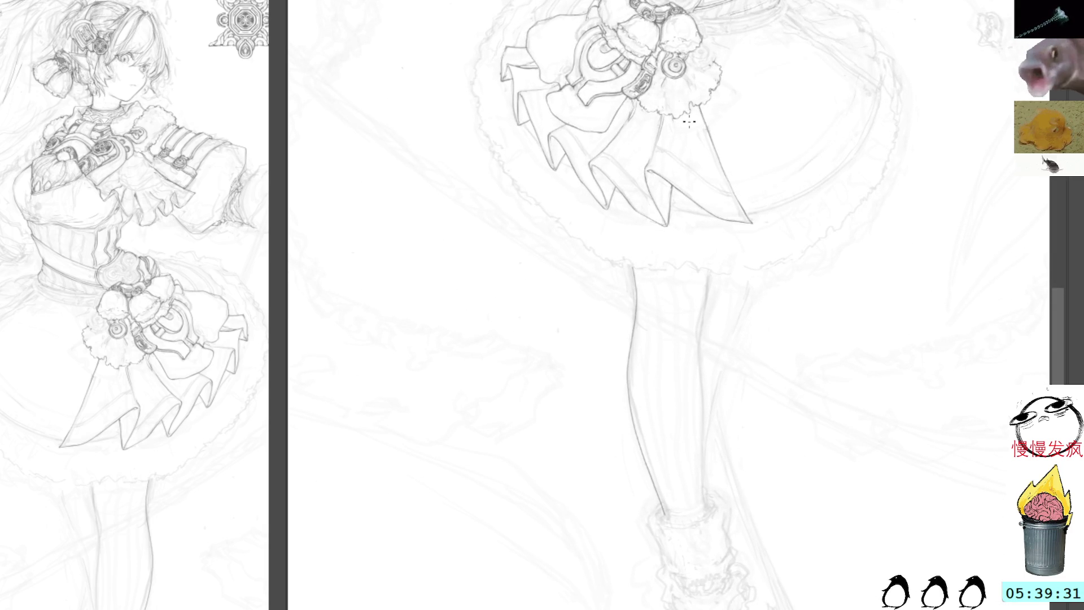
pyautogui.hotkey('ctrl', 'z')
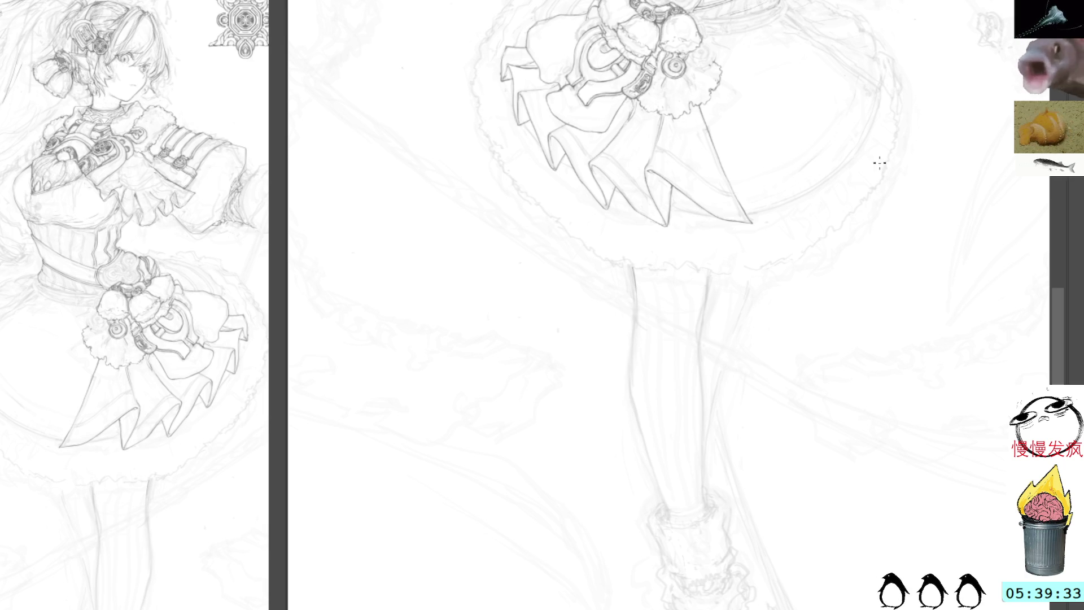
# Step: Pan up to the upper body and zoom in on the arm sleeve and bodice
pyautogui.moveTo(849, 107); pyautogui.dragTo(863, 362)
pyautogui.moveTo(869, 40); pyautogui.dragTo(873, 143)
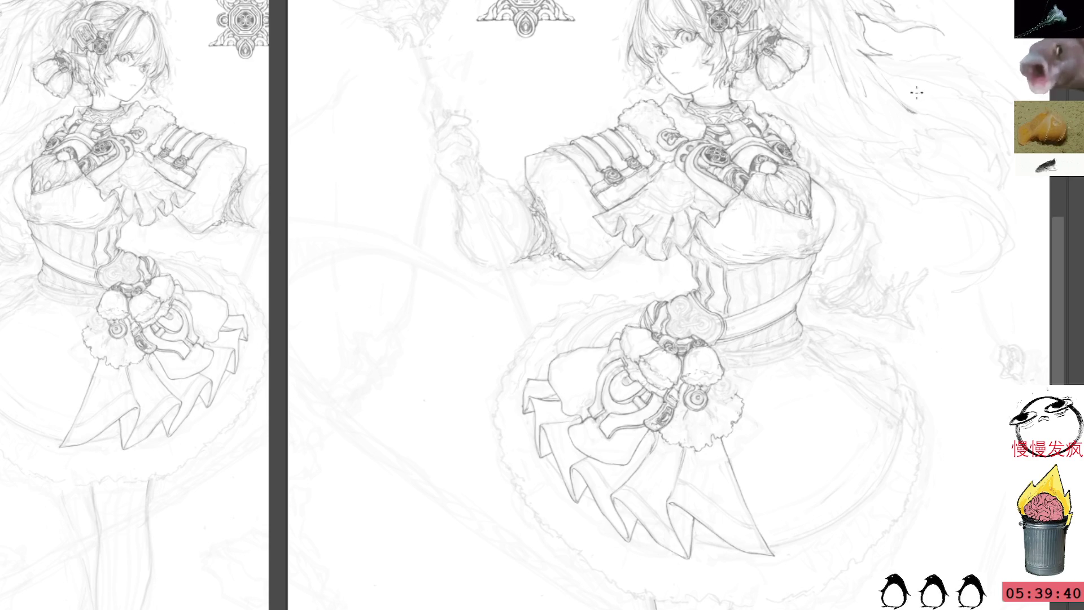
pyautogui.moveTo(896, 115); pyautogui.dragTo(967, 126)
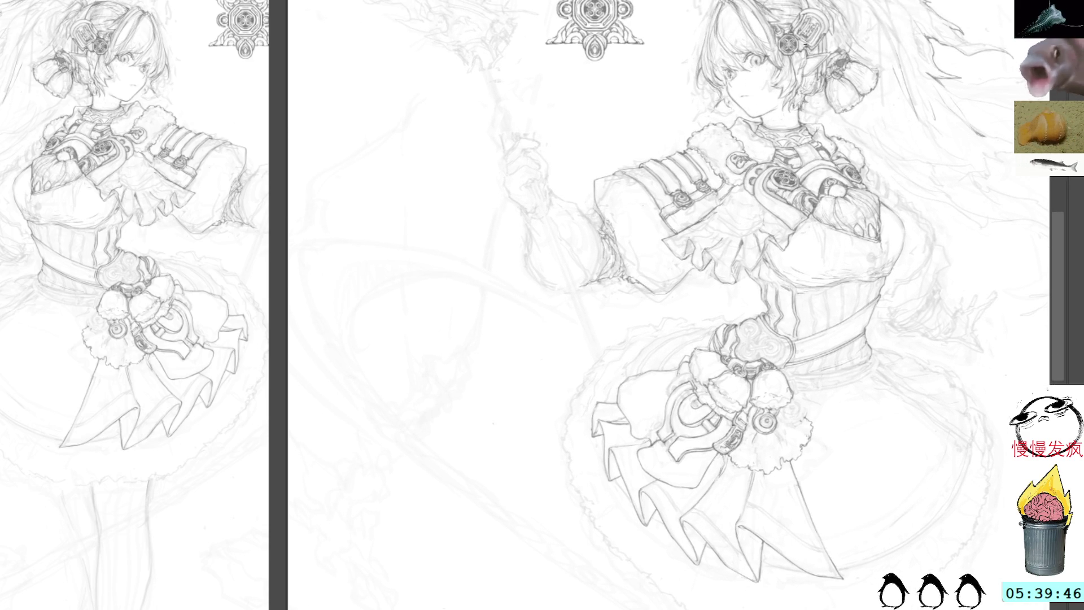
pyautogui.hotkey('ctrl', 'space')
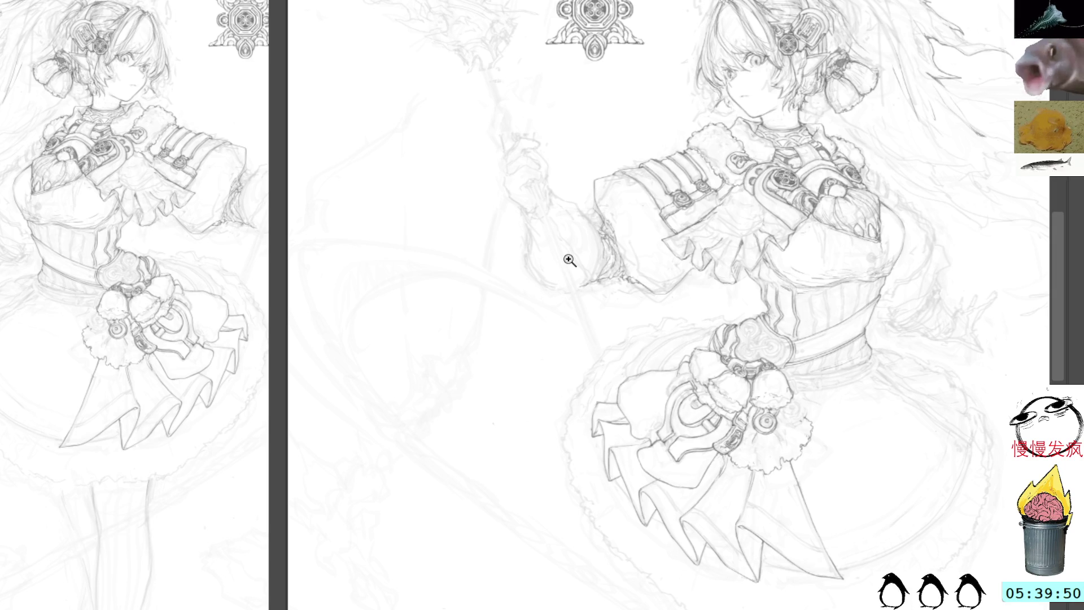
pyautogui.click(563, 255)
pyautogui.moveTo(576, 267)
pyautogui.mouseDown()
pyautogui.moveTo(547, 271)
pyautogui.moveTo(542, 218)
pyautogui.mouseUp()
# Step: Rotate the canvas and ink two strokes down the drape's left edge below the belt ornament
pyautogui.moveTo(651, 116)
pyautogui.mouseDown()
pyautogui.moveTo(573, 285)
pyautogui.moveTo(516, 28)
pyautogui.mouseUp()
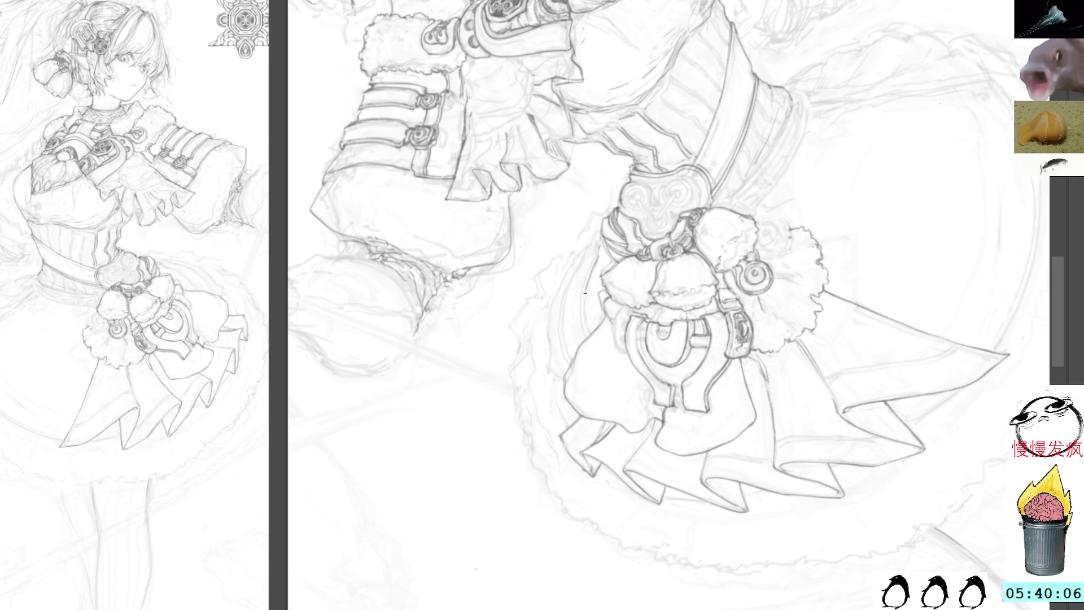
pyautogui.moveTo(615, 169)
pyautogui.mouseDown()
pyautogui.moveTo(583, 126)
pyautogui.moveTo(570, 168)
pyautogui.mouseUp()
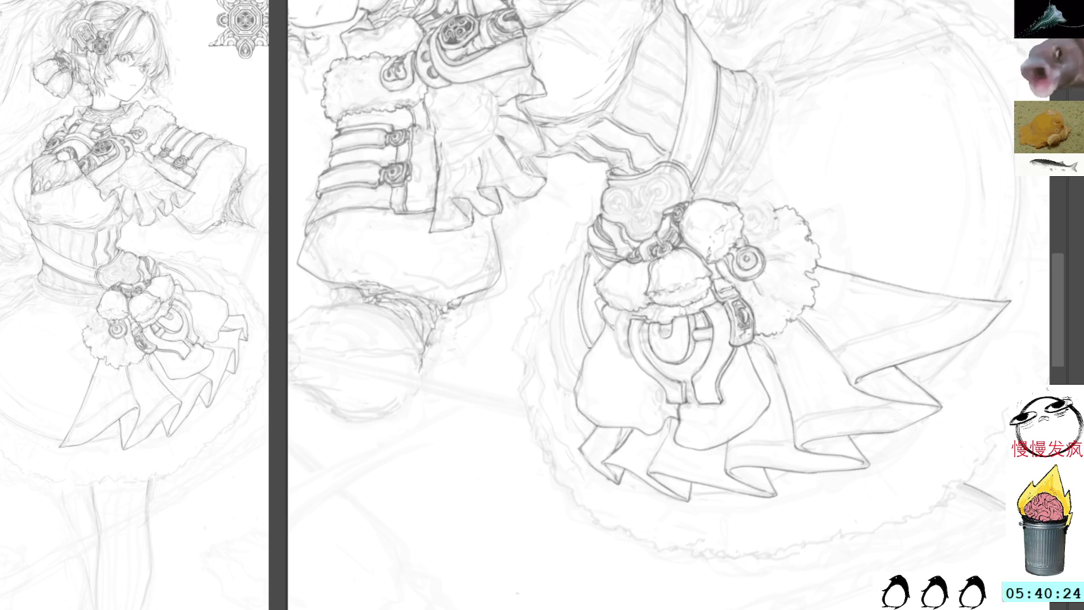
pyautogui.press('Delete')
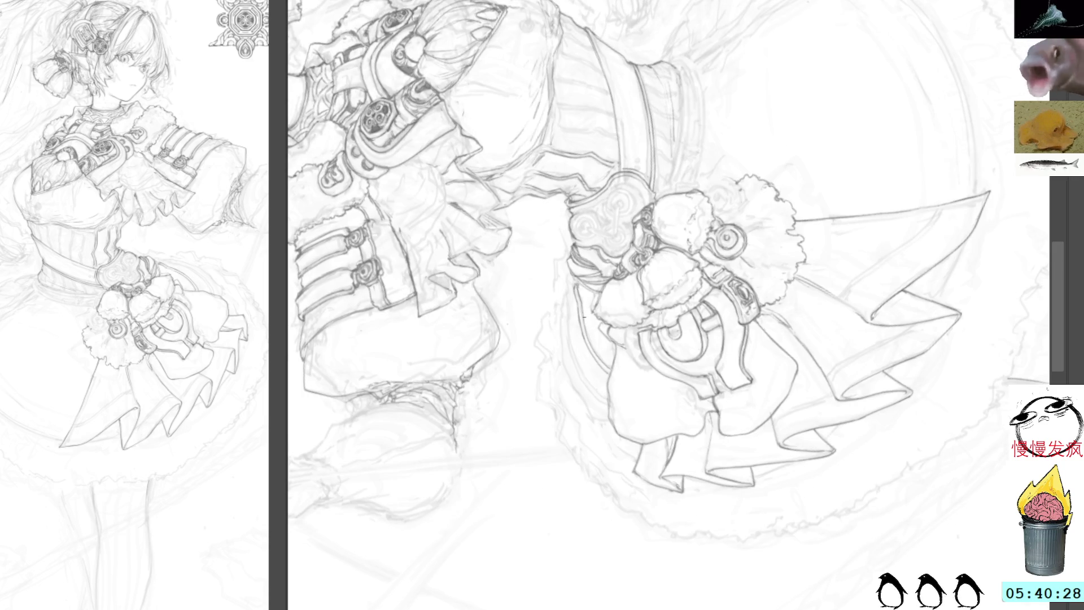
pyautogui.moveTo(571, 298)
pyautogui.mouseDown()
pyautogui.moveTo(573, 339)
pyautogui.moveTo(609, 402)
pyautogui.mouseUp()
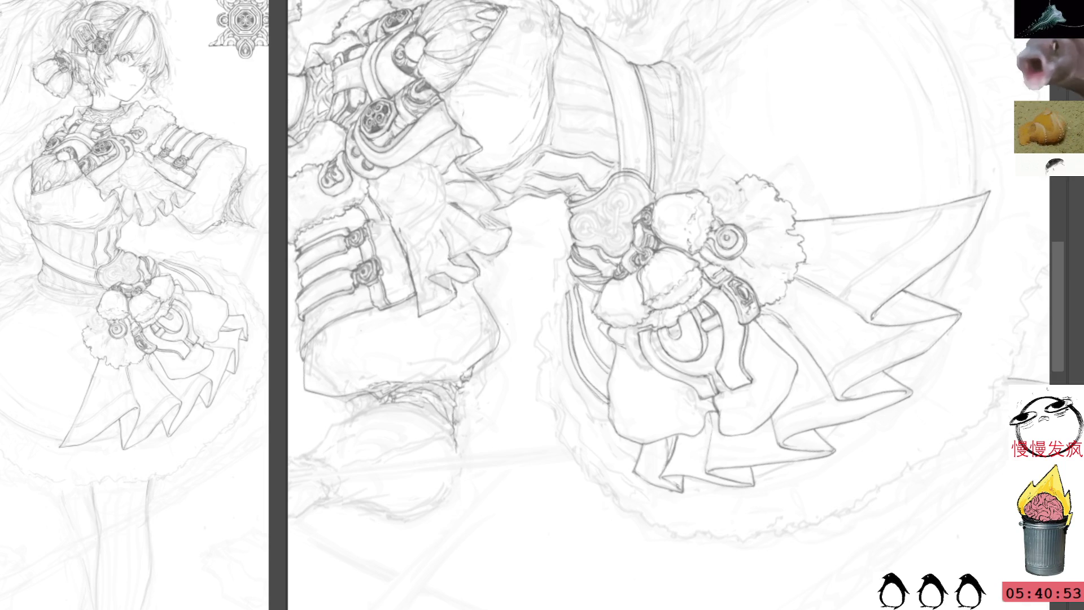
pyautogui.moveTo(729, 118); pyautogui.dragTo(676, 113)
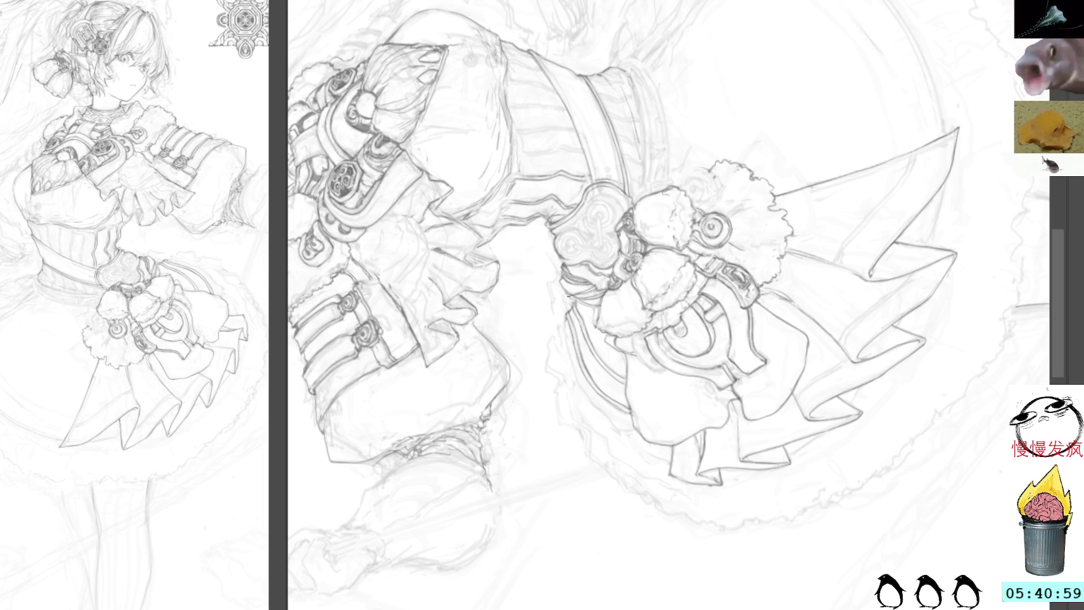
pyautogui.moveTo(564, 327)
pyautogui.mouseDown()
pyautogui.moveTo(569, 355)
pyautogui.moveTo(618, 431)
pyautogui.mouseUp()
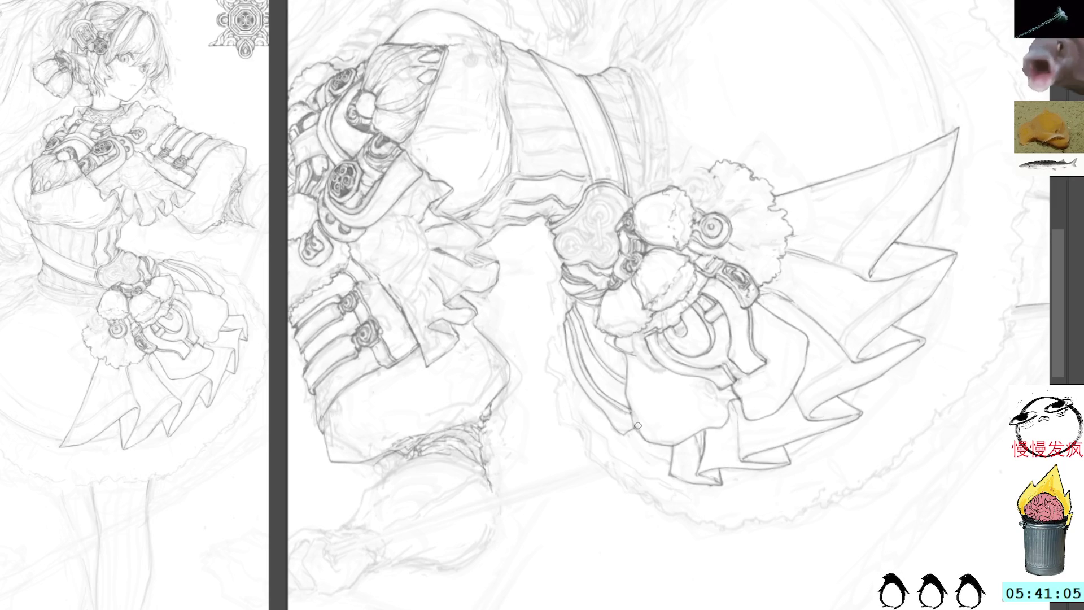
pyautogui.moveTo(934, 89)
pyautogui.mouseDown()
pyautogui.moveTo(763, 150)
pyautogui.moveTo(781, 110)
pyautogui.moveTo(823, 96)
pyautogui.moveTo(368, 259)
pyautogui.moveTo(590, 157)
pyautogui.moveTo(616, 15)
pyautogui.moveTo(585, 318)
pyautogui.mouseUp()
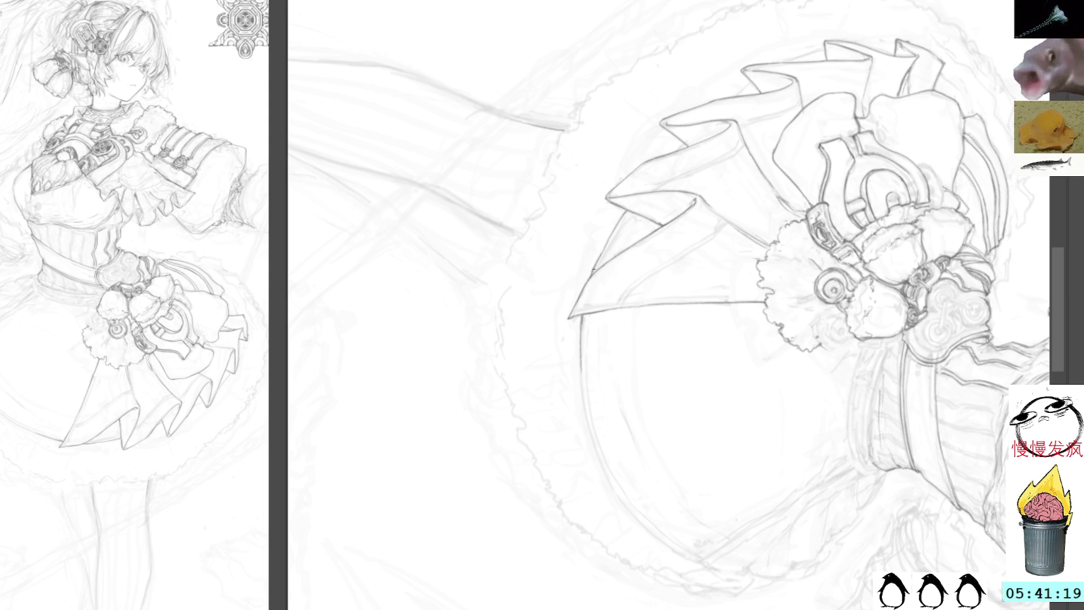
# Step: Trace the left inner arc of the round skirt hem, then recentre the view on the bow
pyautogui.moveTo(737, 65)
pyautogui.mouseDown()
pyautogui.moveTo(774, 339)
pyautogui.moveTo(773, 129)
pyautogui.mouseUp()
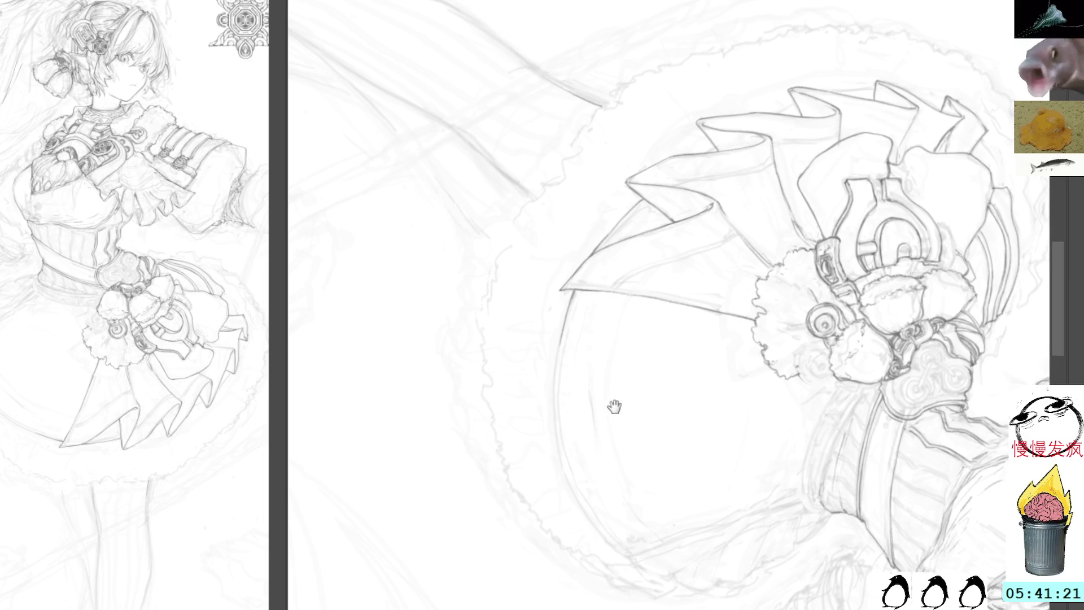
pyautogui.moveTo(620, 411); pyautogui.dragTo(542, 297)
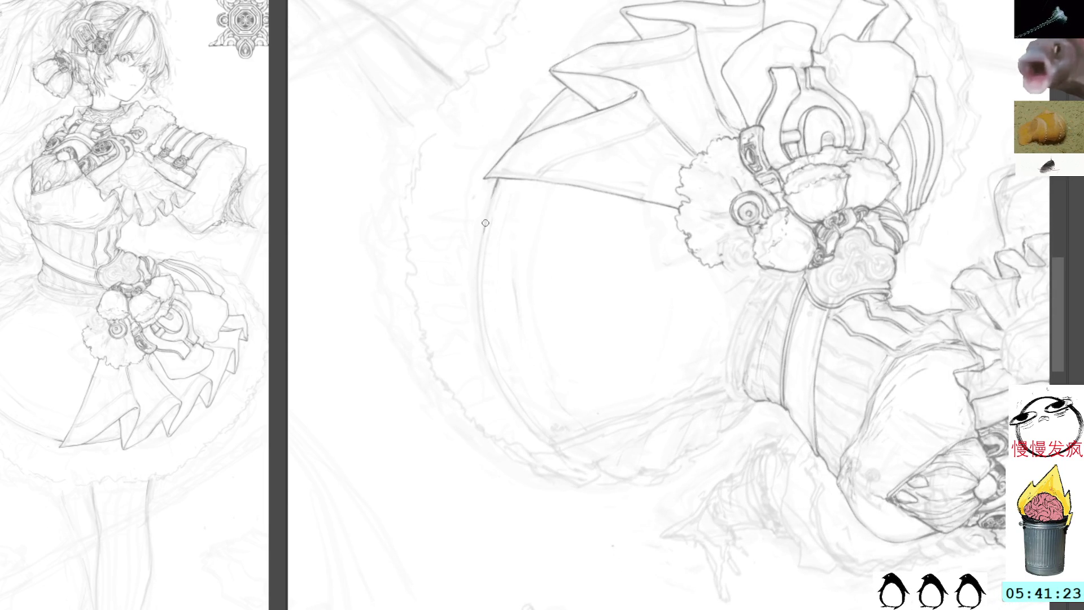
pyautogui.moveTo(484, 229)
pyautogui.mouseDown()
pyautogui.moveTo(497, 372)
pyautogui.moveTo(550, 446)
pyautogui.mouseUp()
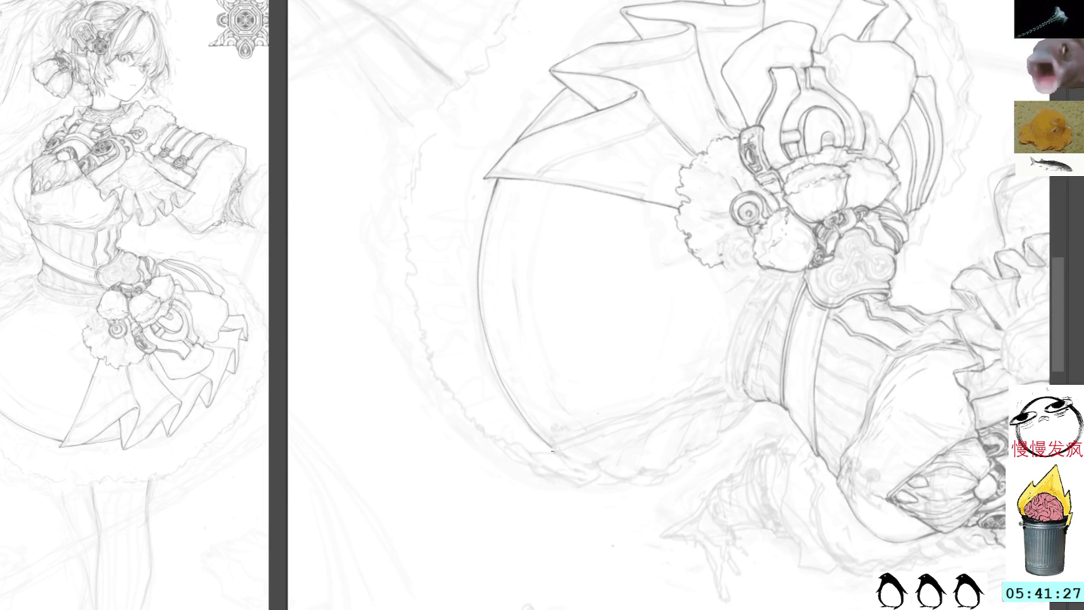
pyautogui.moveTo(910, 127); pyautogui.dragTo(405, 127)
pyautogui.moveTo(897, 215); pyautogui.dragTo(764, 170)
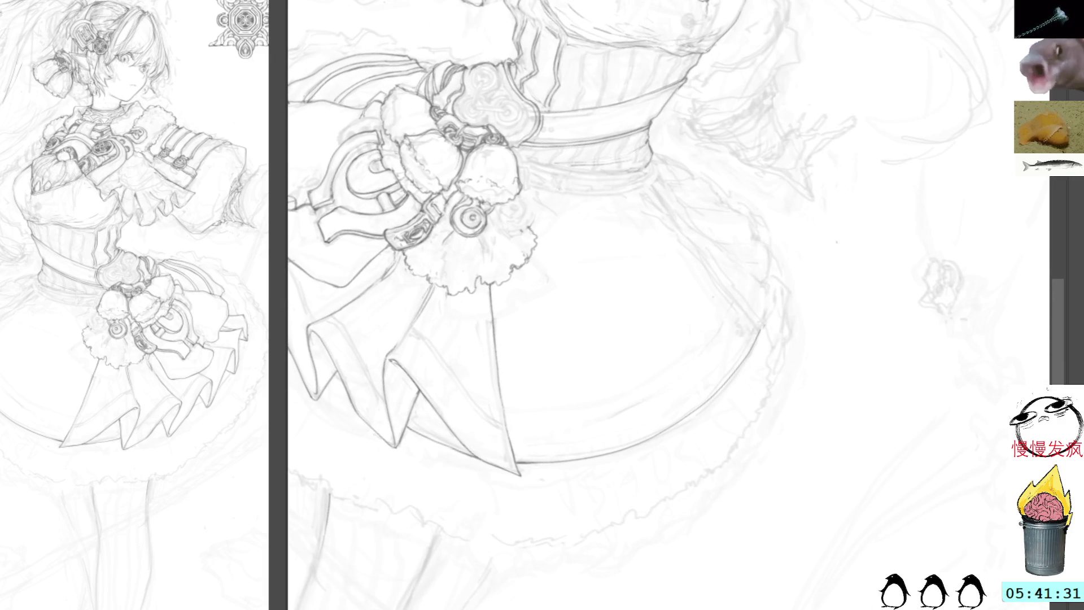
pyautogui.scroll(-2, 688, 178)
pyautogui.moveTo(828, 307)
pyautogui.mouseDown()
pyautogui.moveTo(762, 34)
pyautogui.moveTo(892, 318)
pyautogui.moveTo(936, 351)
pyautogui.moveTo(813, 157)
pyautogui.moveTo(741, 187)
pyautogui.moveTo(749, 310)
pyautogui.mouseUp()
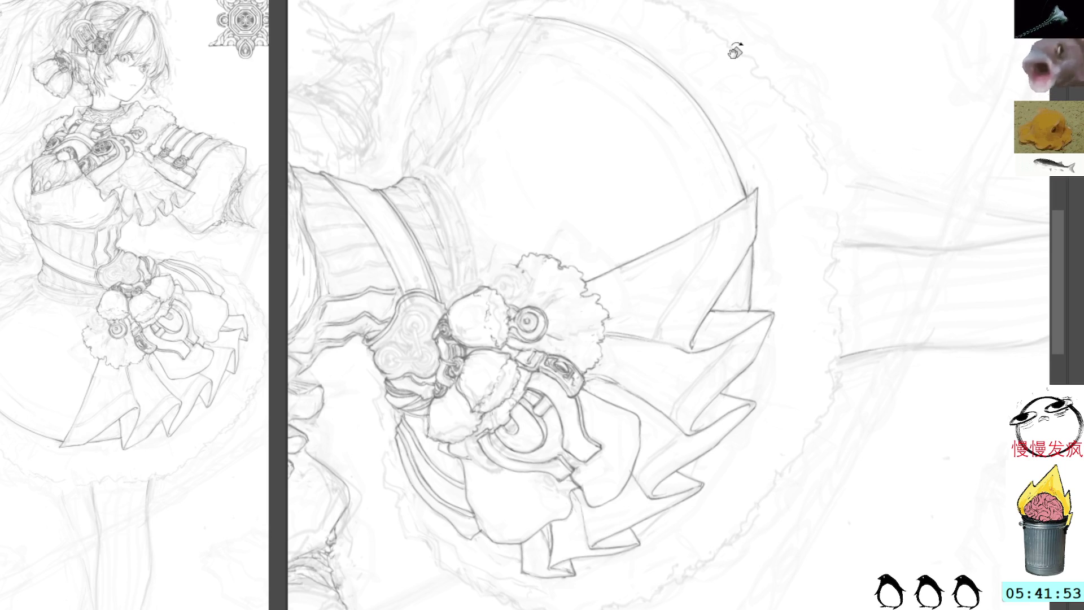
pyautogui.press('Delete')
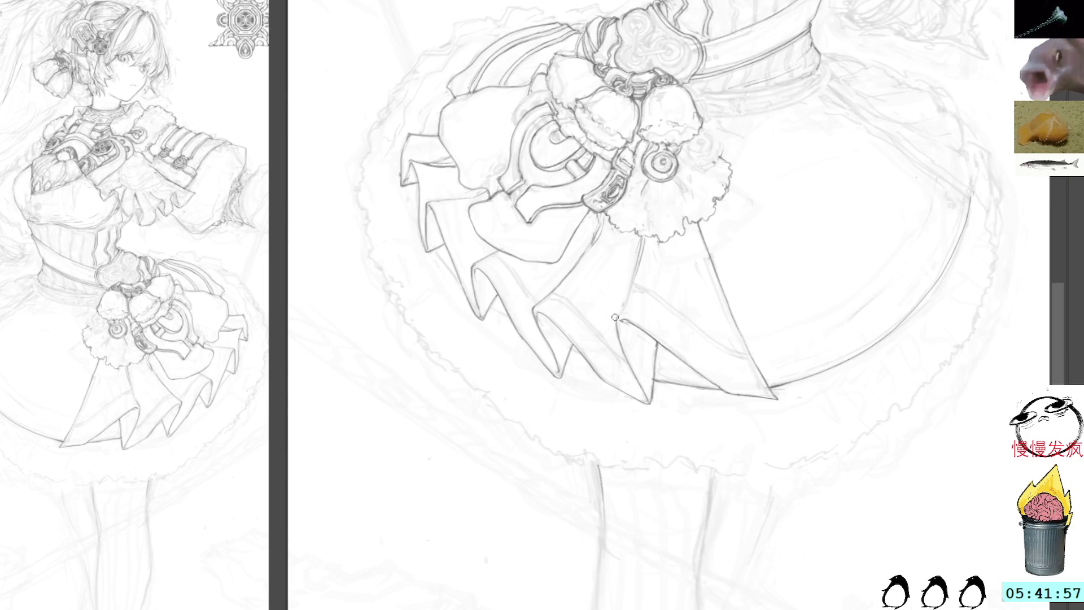
pyautogui.moveTo(841, 103)
pyautogui.mouseDown()
pyautogui.moveTo(896, 242)
pyautogui.moveTo(892, 386)
pyautogui.mouseUp()
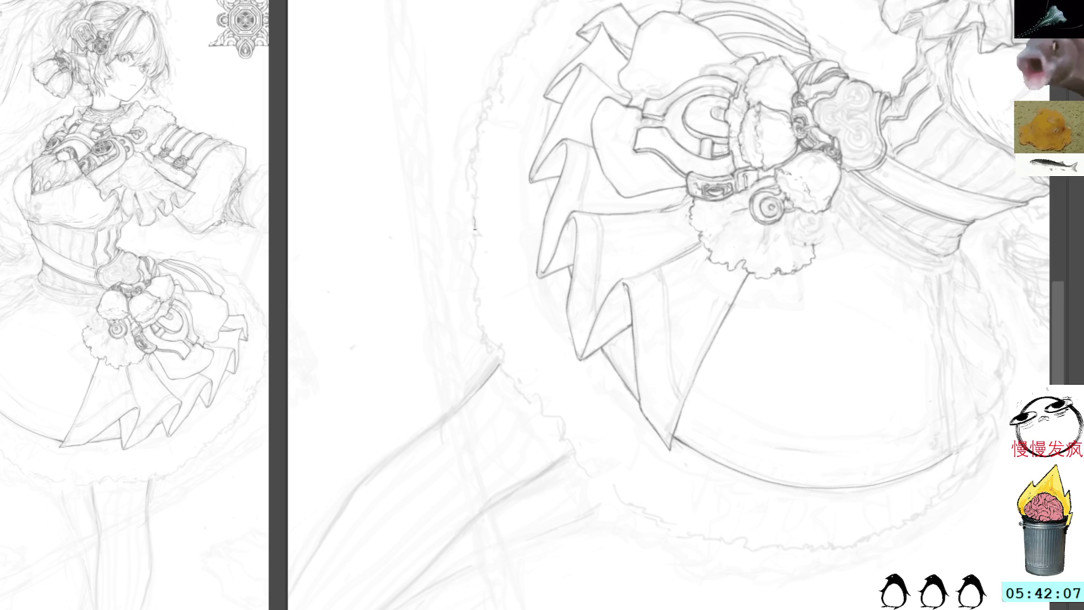
# Step: Draw the wavy fur trim along the skirt hem, redoing one stroke and extending it downward
pyautogui.moveTo(476, 242)
pyautogui.mouseDown()
pyautogui.moveTo(502, 351)
pyautogui.moveTo(577, 461)
pyautogui.moveTo(619, 492)
pyautogui.mouseUp()
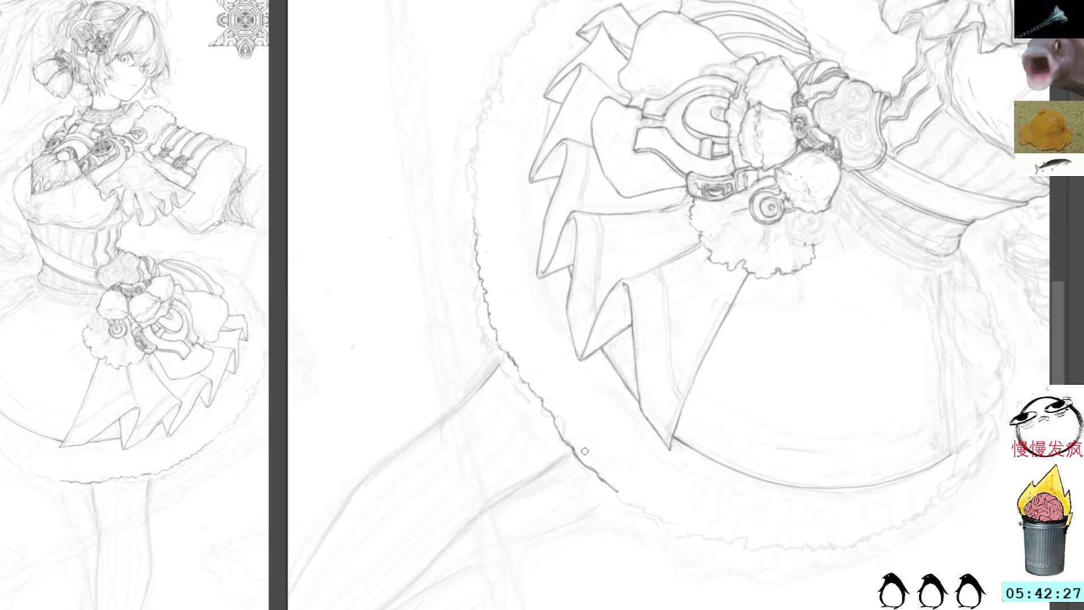
pyautogui.hotkey('ctrl', 'z')
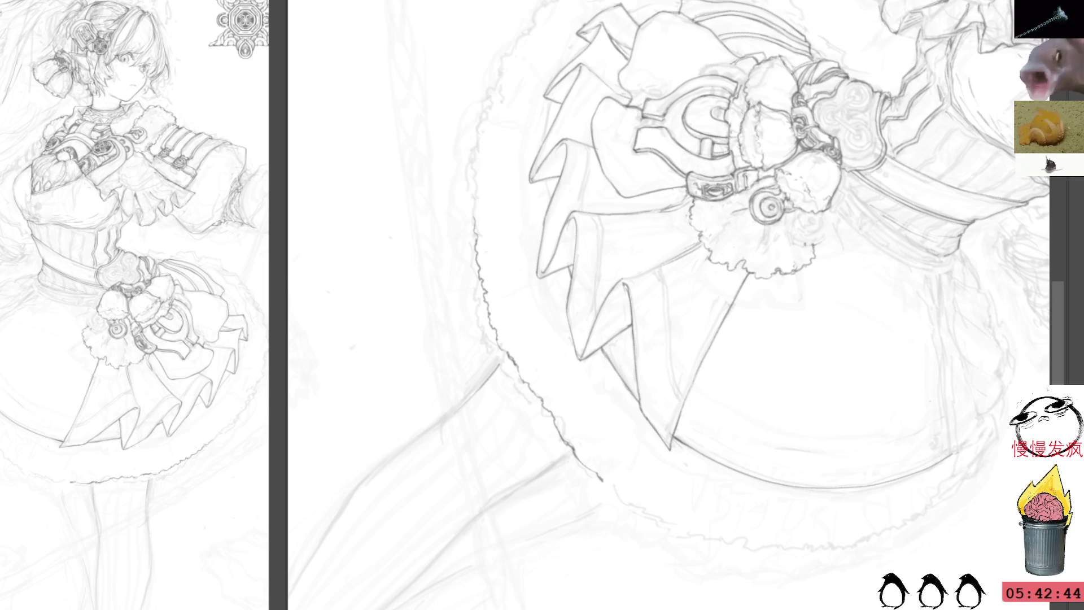
pyautogui.moveTo(911, 135)
pyautogui.mouseDown()
pyautogui.moveTo(779, 262)
pyautogui.moveTo(835, 336)
pyautogui.mouseUp()
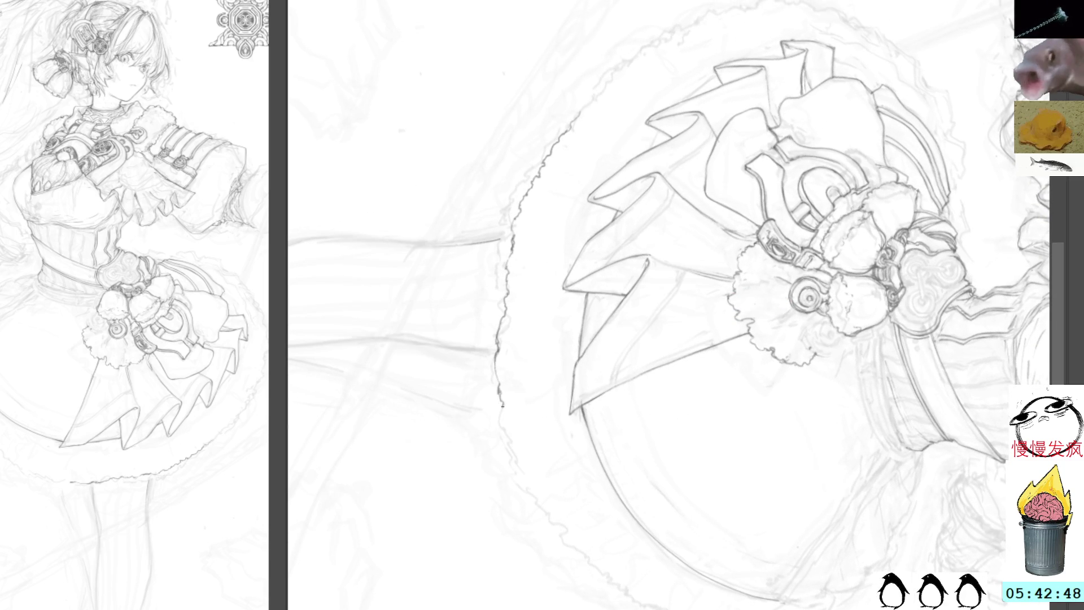
pyautogui.moveTo(503, 415); pyautogui.dragTo(550, 523)
pyautogui.moveTo(683, 181); pyautogui.dragTo(716, 184)
pyautogui.moveTo(651, 367); pyautogui.dragTo(600, 247)
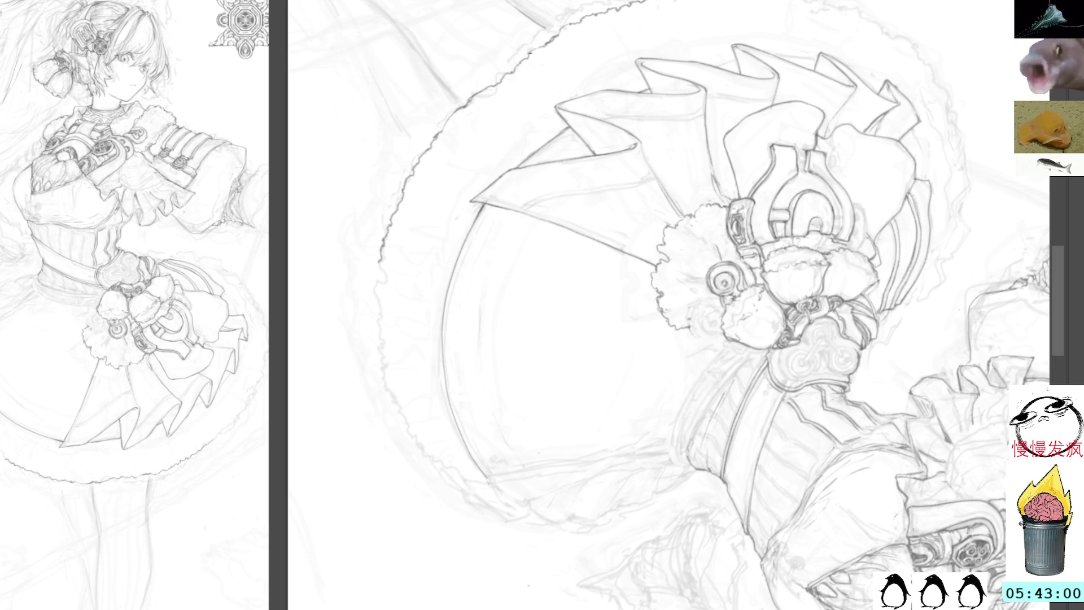
pyautogui.moveTo(379, 259); pyautogui.dragTo(384, 376)
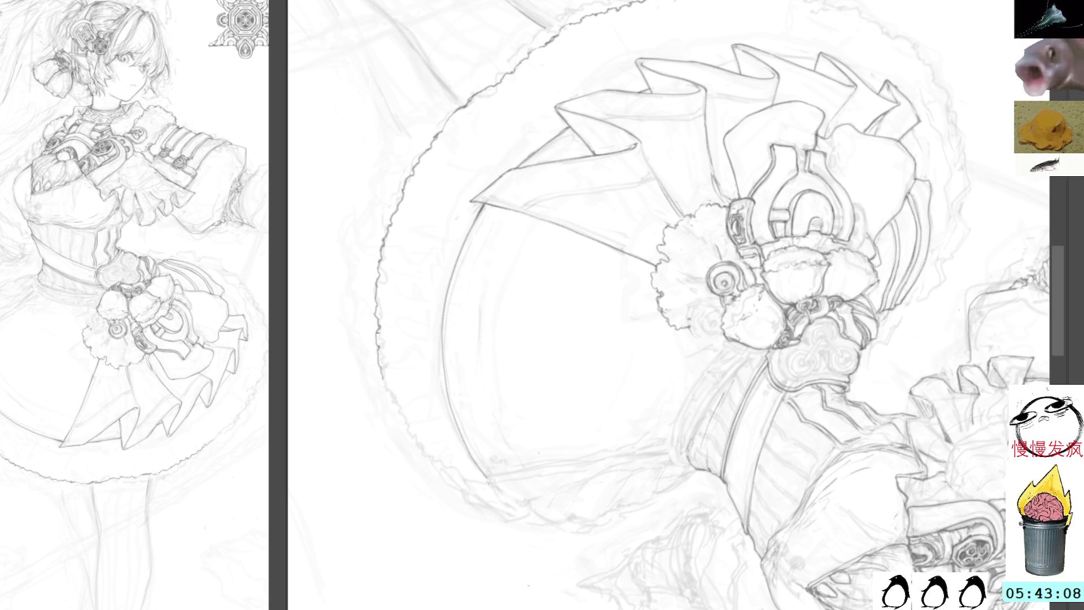
# Step: Carry the scalloped hem trim a little further around, then reset the canvas view upright
pyautogui.scroll(-2, 459, 242)
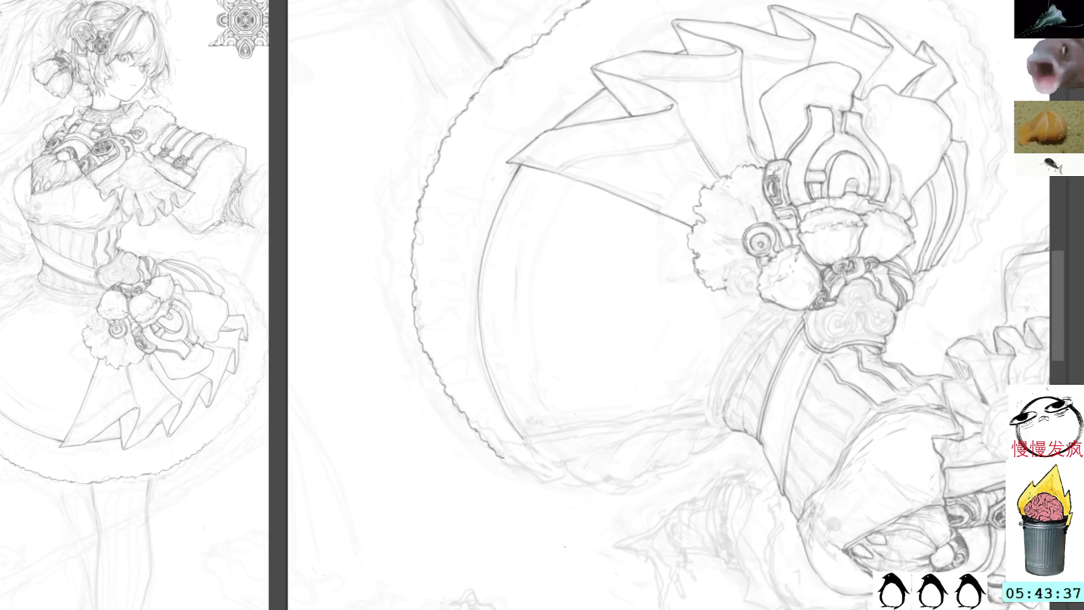
pyautogui.moveTo(504, 458); pyautogui.dragTo(520, 468)
pyautogui.moveTo(417, 271); pyautogui.dragTo(467, 204)
pyautogui.moveTo(480, 299)
pyautogui.mouseDown()
pyautogui.moveTo(487, 232)
pyautogui.moveTo(482, 297)
pyautogui.mouseUp()
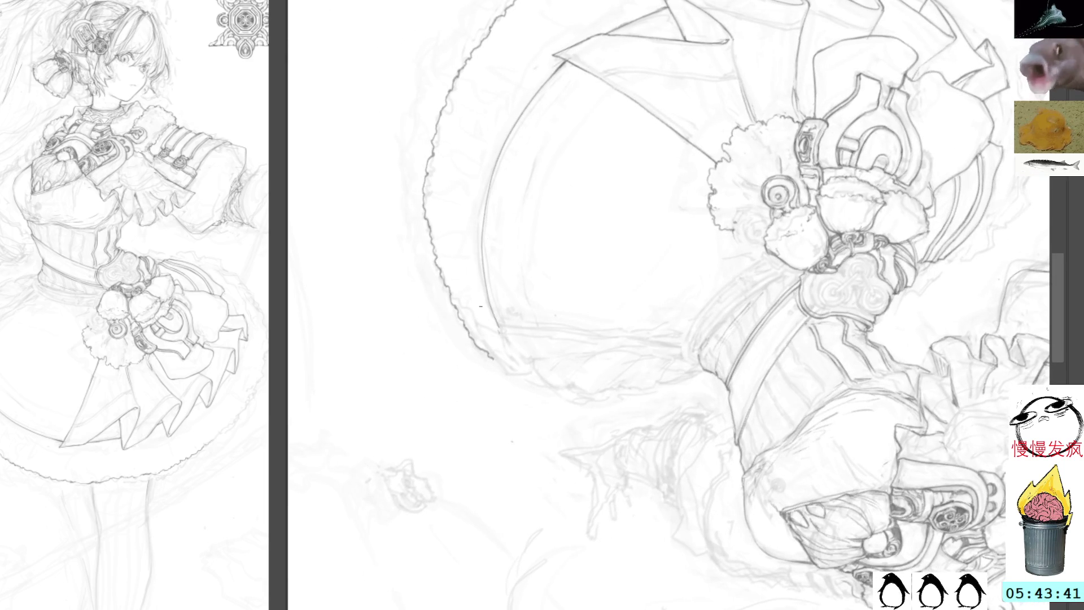
pyautogui.moveTo(501, 364); pyautogui.dragTo(547, 388)
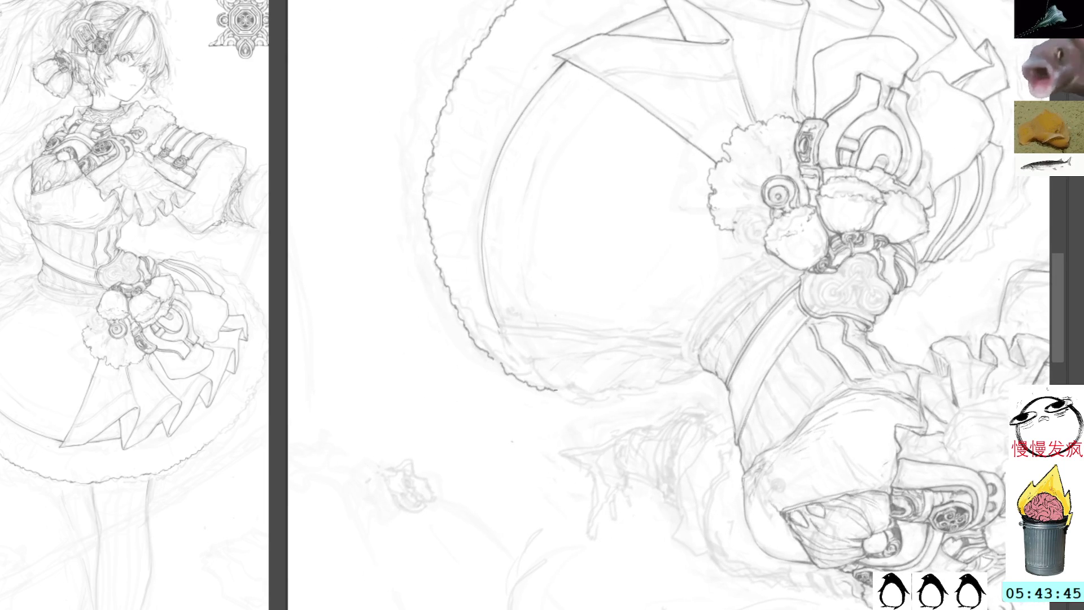
pyautogui.press('End')
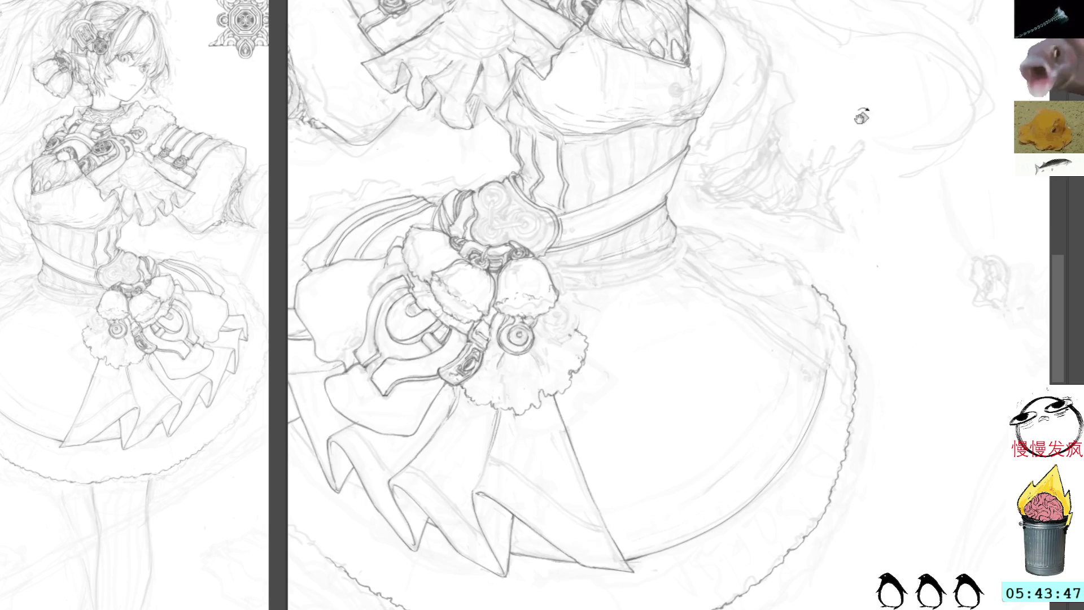
# Step: Draw a first line along the skirt's right edge with the canvas tilted clockwise
pyautogui.moveTo(853, 326); pyautogui.dragTo(895, 283)
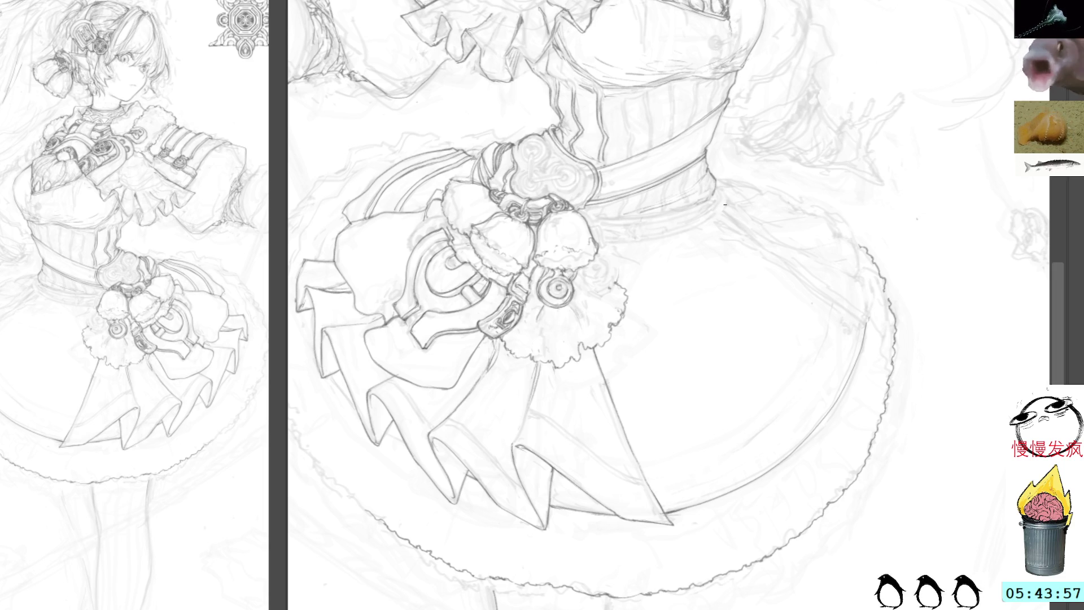
pyautogui.moveTo(890, 111)
pyautogui.mouseDown()
pyautogui.moveTo(909, 252)
pyautogui.moveTo(764, 240)
pyautogui.mouseUp()
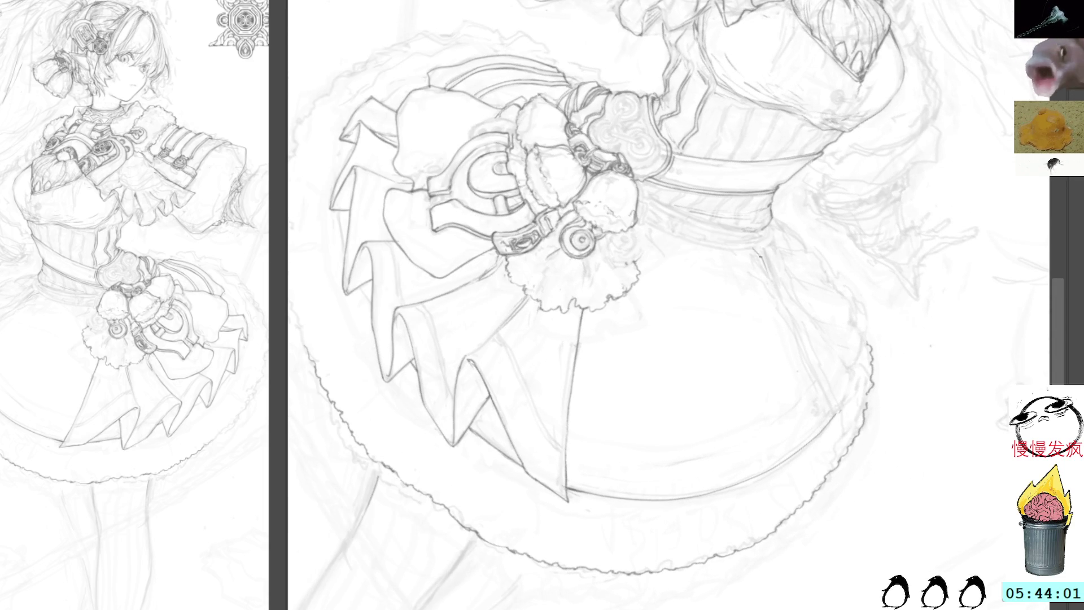
pyautogui.moveTo(785, 305); pyautogui.dragTo(839, 410)
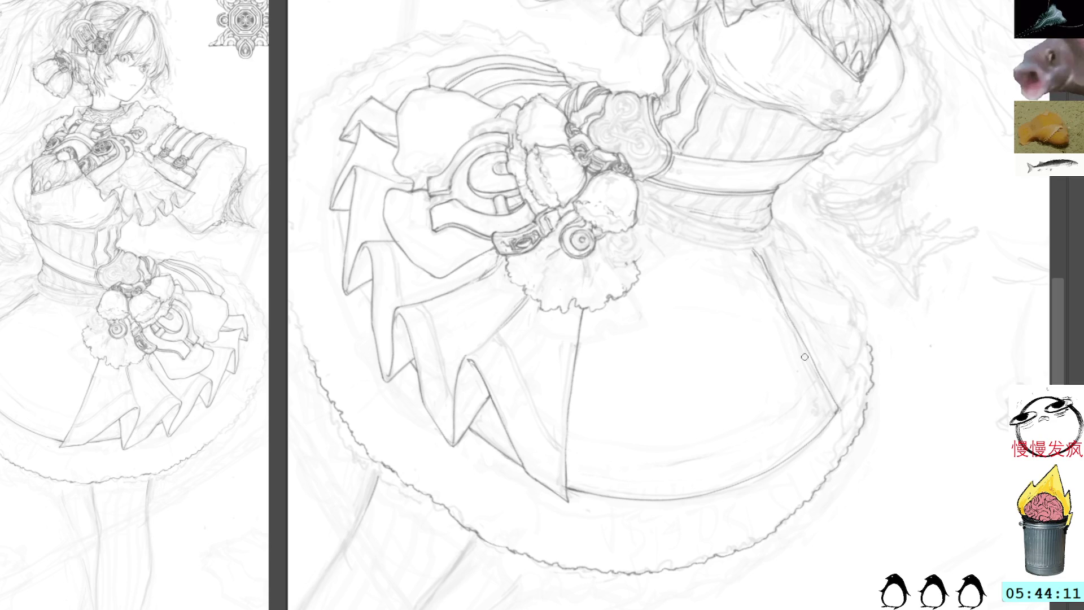
pyautogui.moveTo(841, 414)
pyautogui.mouseDown()
pyautogui.moveTo(908, 290)
pyautogui.moveTo(863, 212)
pyautogui.mouseUp()
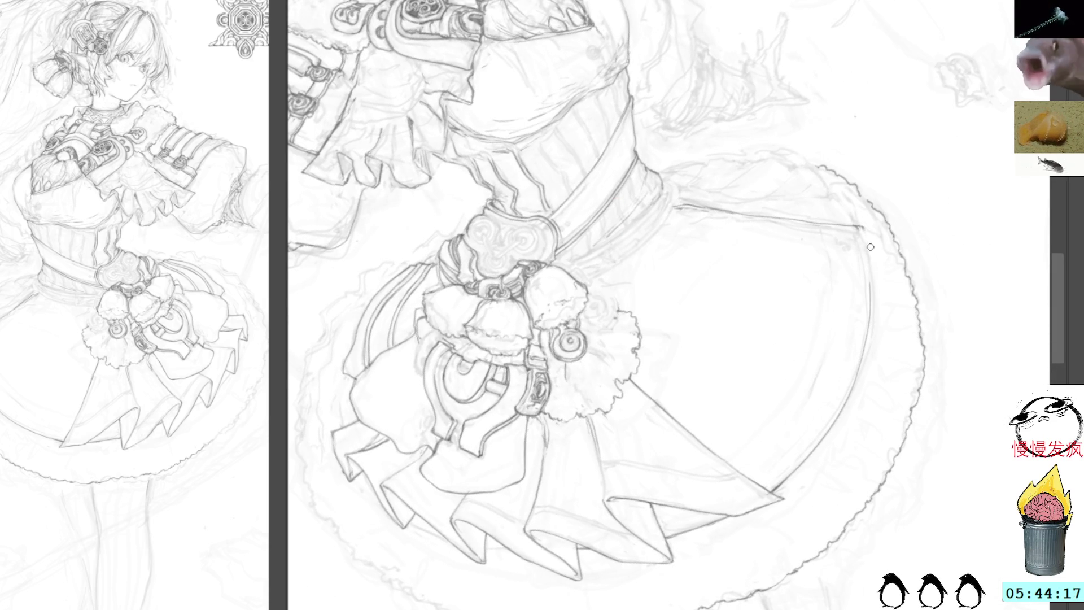
# Step: Redraw the skirt's right edge with two more downward strokes at steeper view angles
pyautogui.moveTo(908, 155)
pyautogui.mouseDown()
pyautogui.moveTo(873, 418)
pyautogui.moveTo(826, 357)
pyautogui.moveTo(797, 393)
pyautogui.mouseUp()
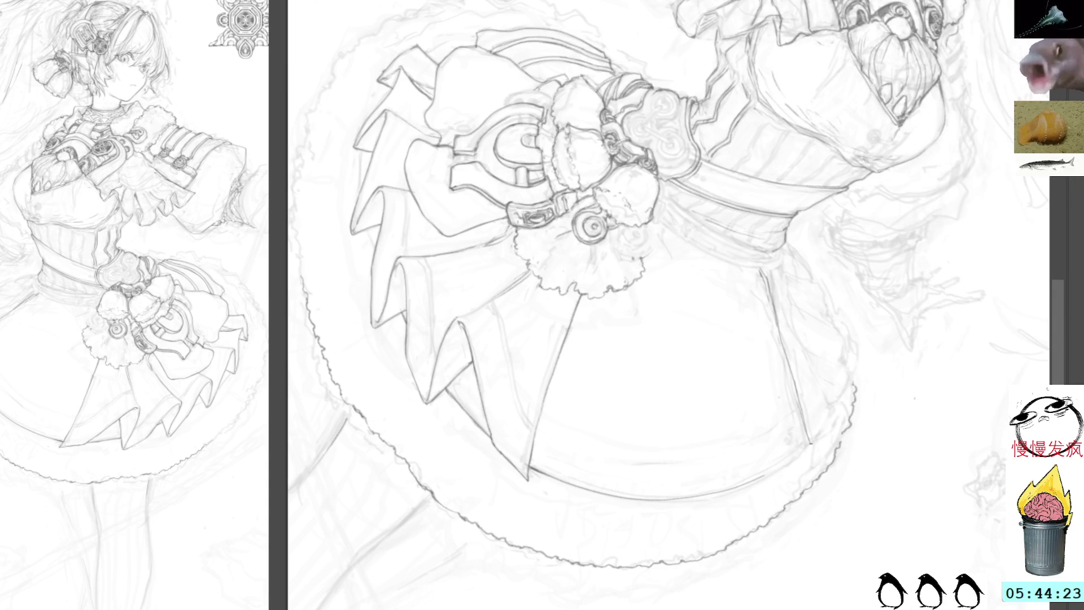
pyautogui.moveTo(879, 358); pyautogui.dragTo(847, 136)
pyautogui.moveTo(869, 246); pyautogui.dragTo(860, 344)
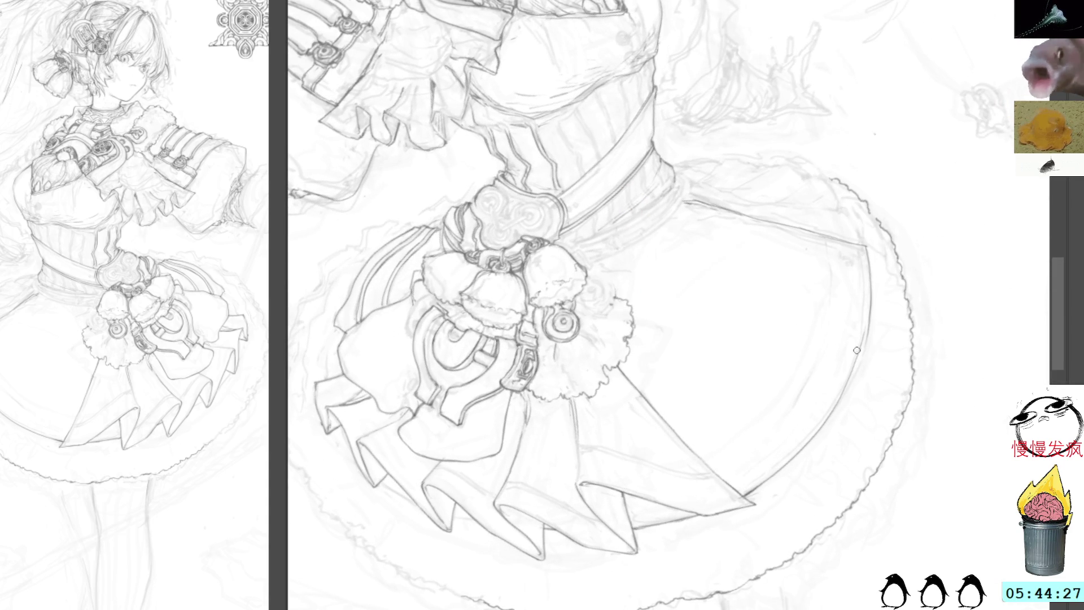
pyautogui.moveTo(918, 289)
pyautogui.mouseDown()
pyautogui.moveTo(919, 211)
pyautogui.moveTo(873, 214)
pyautogui.mouseUp()
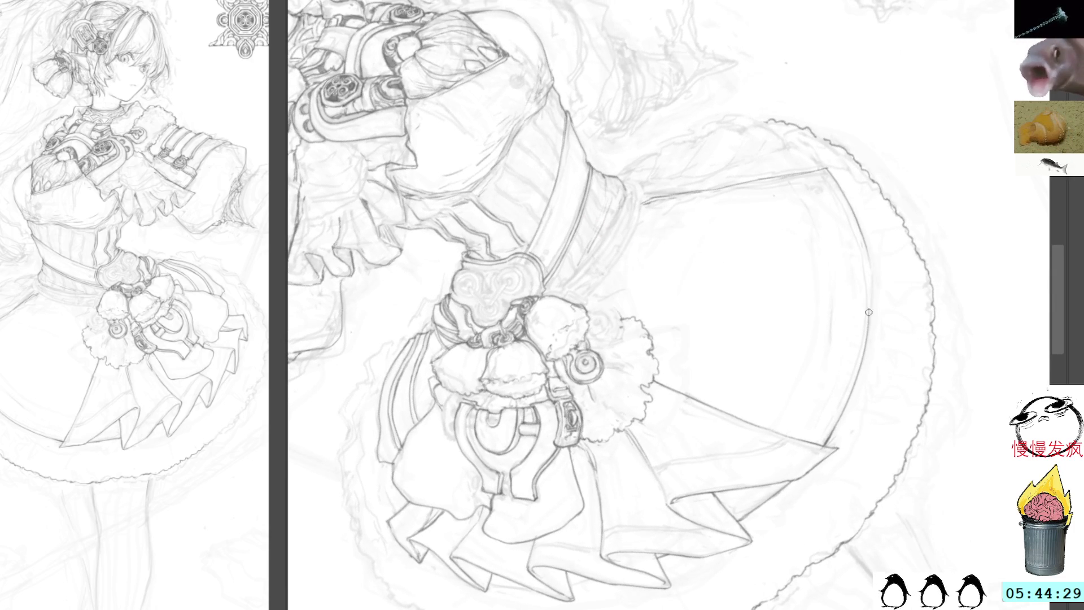
pyautogui.moveTo(869, 255); pyautogui.dragTo(864, 362)
pyautogui.moveTo(935, 154)
pyautogui.mouseDown()
pyautogui.moveTo(931, 242)
pyautogui.moveTo(852, 322)
pyautogui.mouseUp()
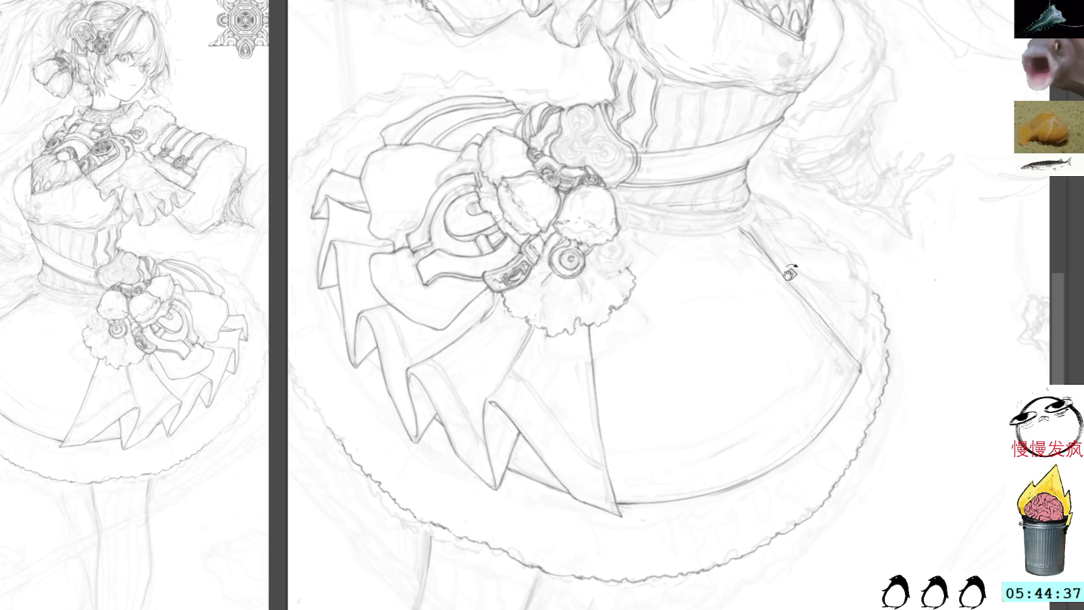
pyautogui.moveTo(789, 272); pyautogui.dragTo(779, 226)
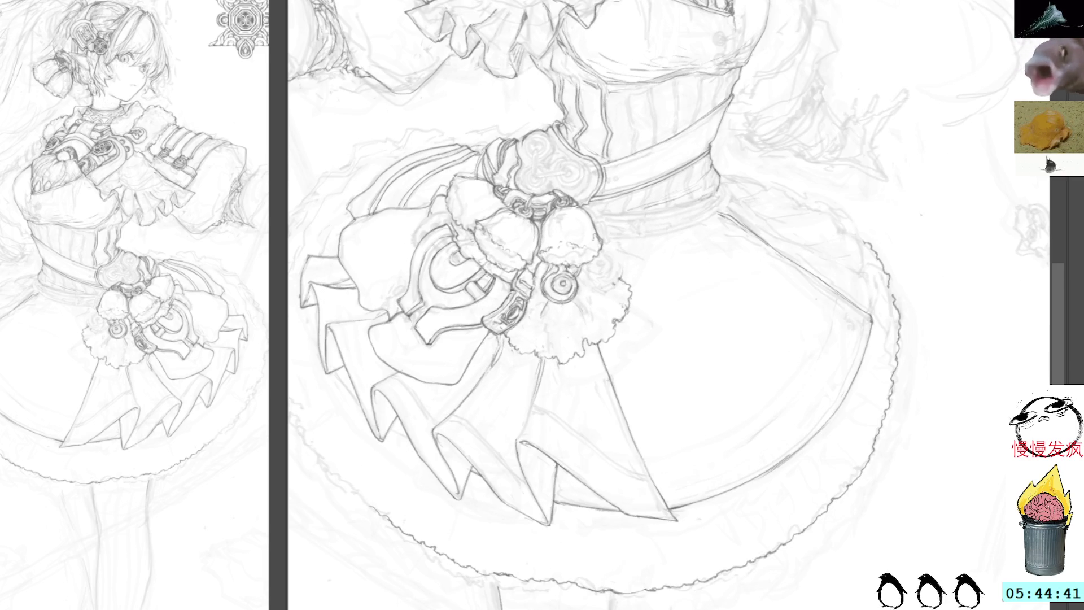
pyautogui.moveTo(749, 38); pyautogui.dragTo(778, 141)
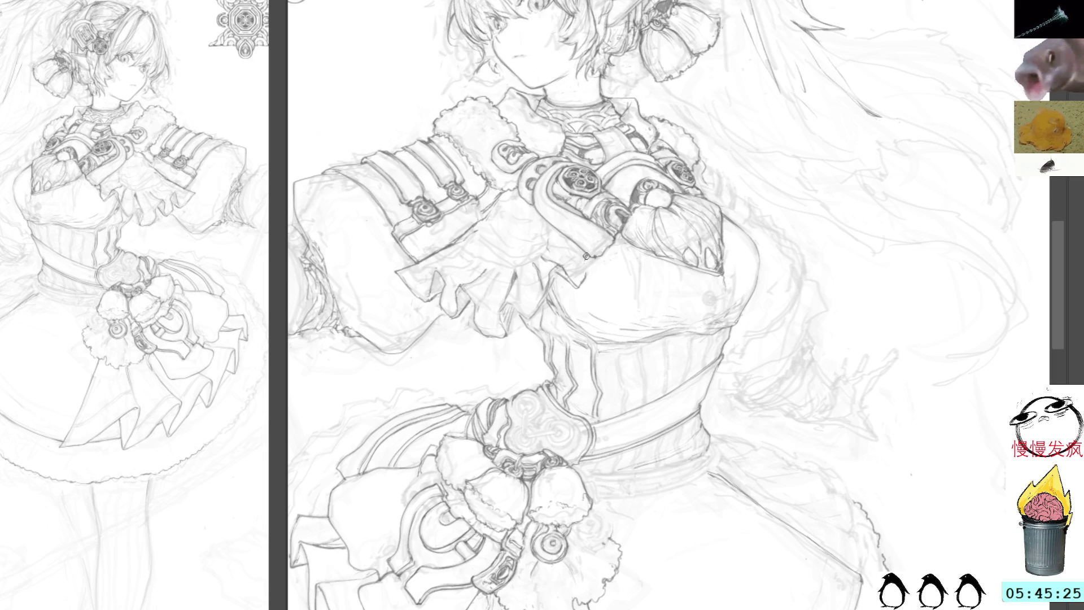
# Step: Delete the short stray stroke beside the bodice and clear the selection
pyautogui.moveTo(584, 285); pyautogui.dragTo(583, 263)
pyautogui.press('Delete')
pyautogui.hotkey('ctrl', 'd')
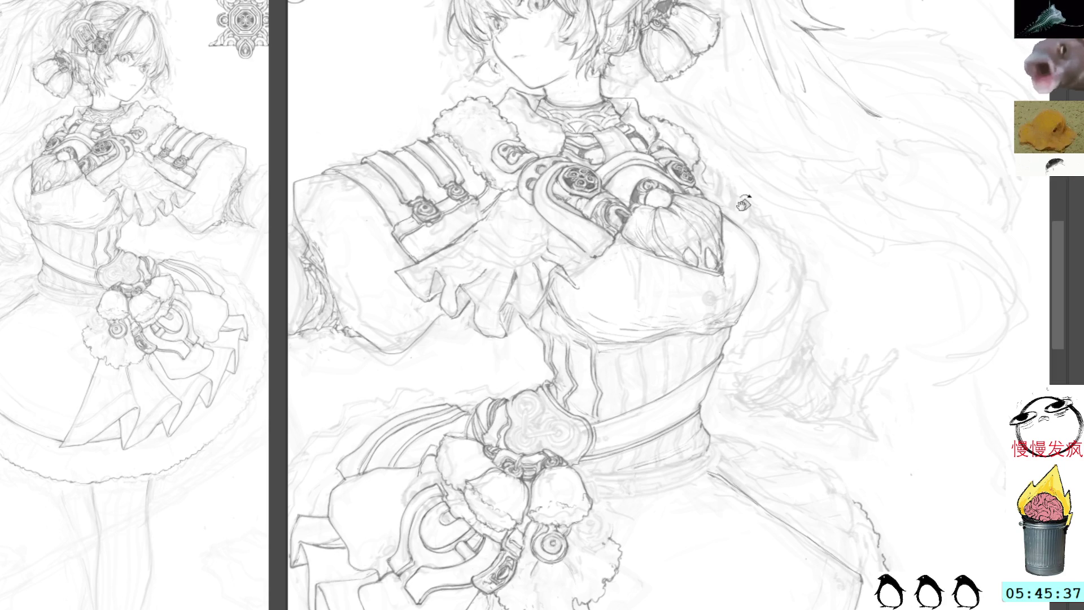
pyautogui.moveTo(736, 213)
pyautogui.mouseDown()
pyautogui.moveTo(754, 255)
pyautogui.moveTo(745, 308)
pyautogui.mouseUp()
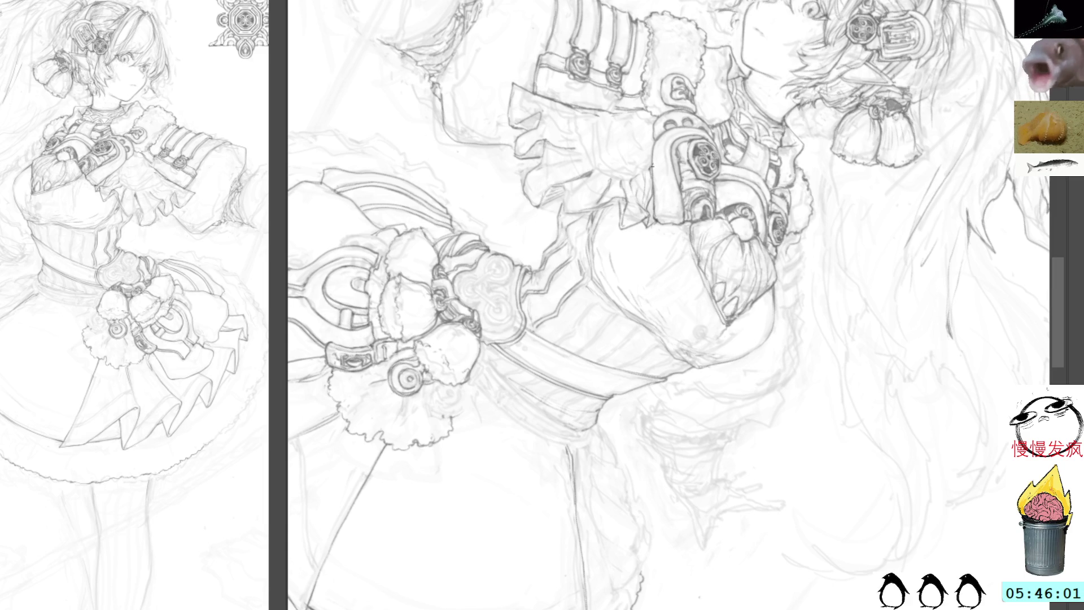
pyautogui.press('4')
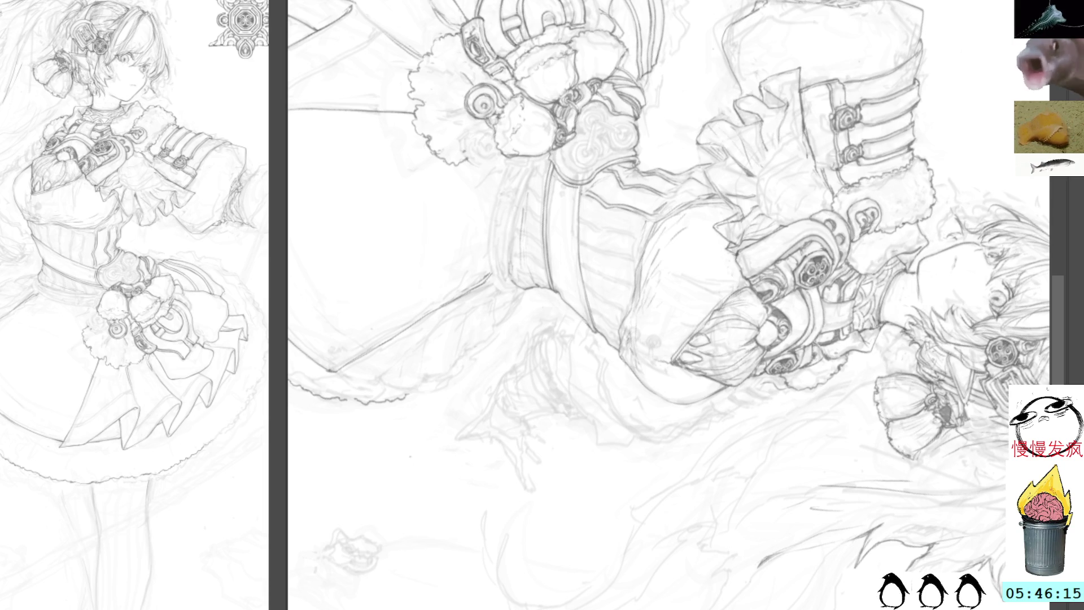
pyautogui.press('Escape')
pyautogui.moveTo(671, 96); pyautogui.dragTo(734, 137)
pyautogui.press('r')
pyautogui.moveTo(807, 97)
pyautogui.mouseDown()
pyautogui.moveTo(747, 68)
pyautogui.moveTo(462, 168)
pyautogui.mouseUp()
pyautogui.moveTo(782, 277); pyautogui.dragTo(796, 339)
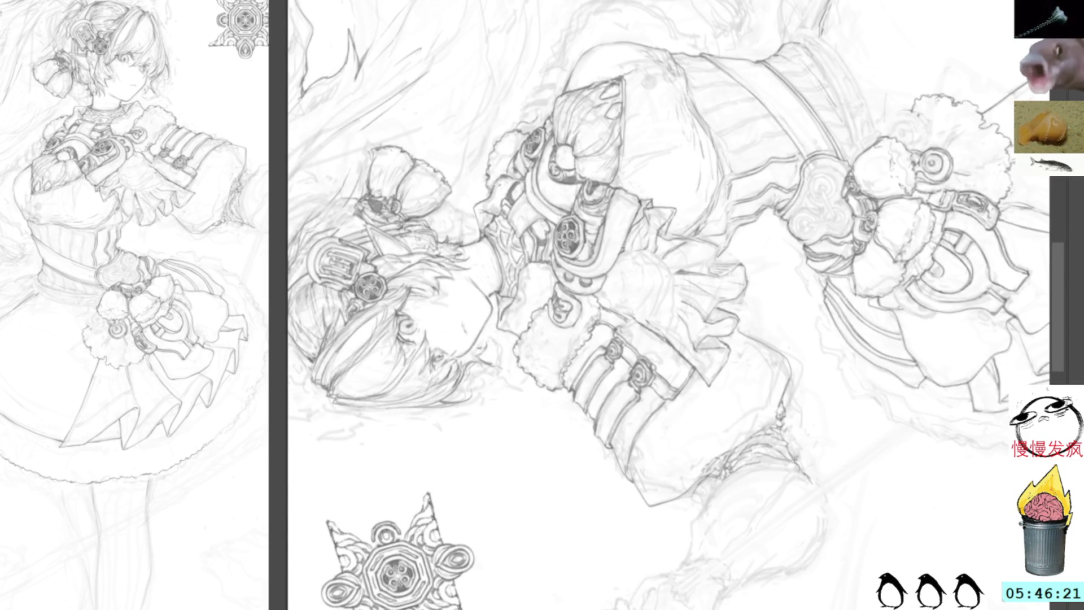
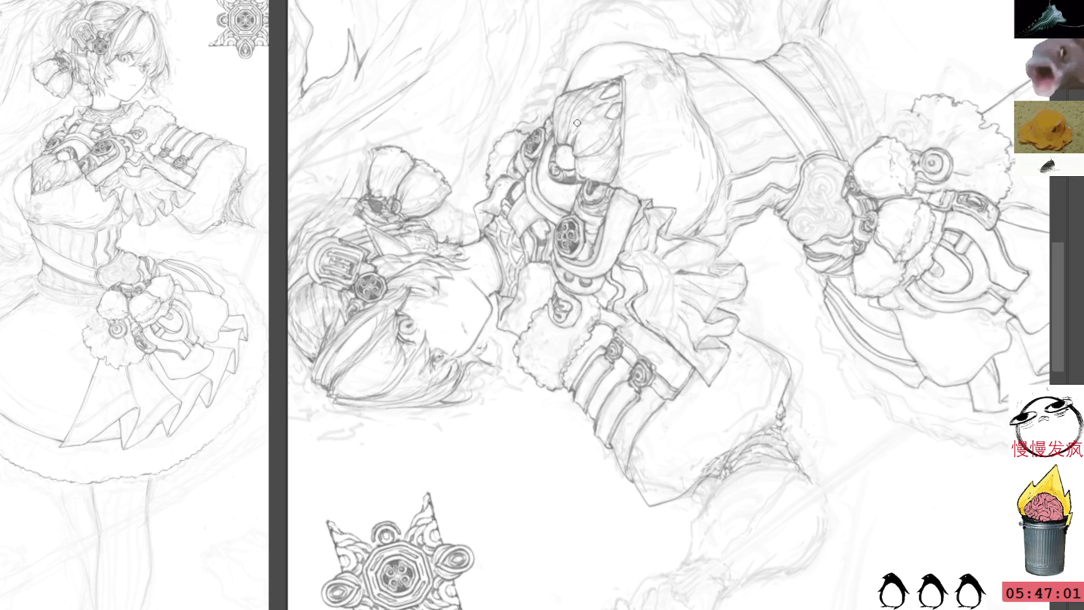
# Step: With the canvas upright, ink a few small pencil strokes on the sleeve cuffs over the chest
pyautogui.press('Home')
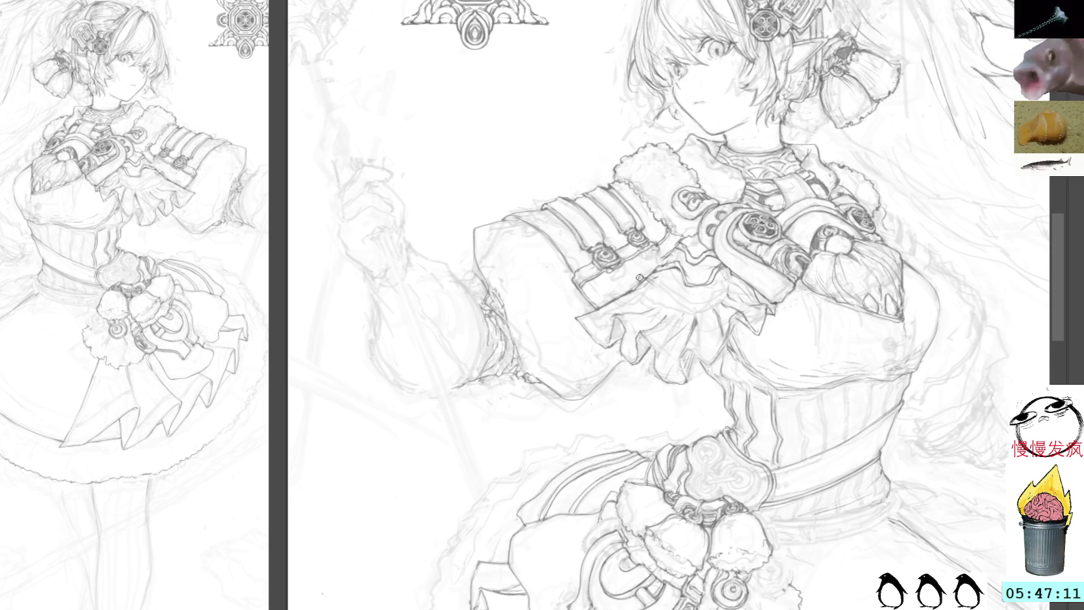
pyautogui.moveTo(644, 277)
pyautogui.mouseDown()
pyautogui.moveTo(689, 310)
pyautogui.moveTo(727, 306)
pyautogui.moveTo(675, 309)
pyautogui.mouseUp()
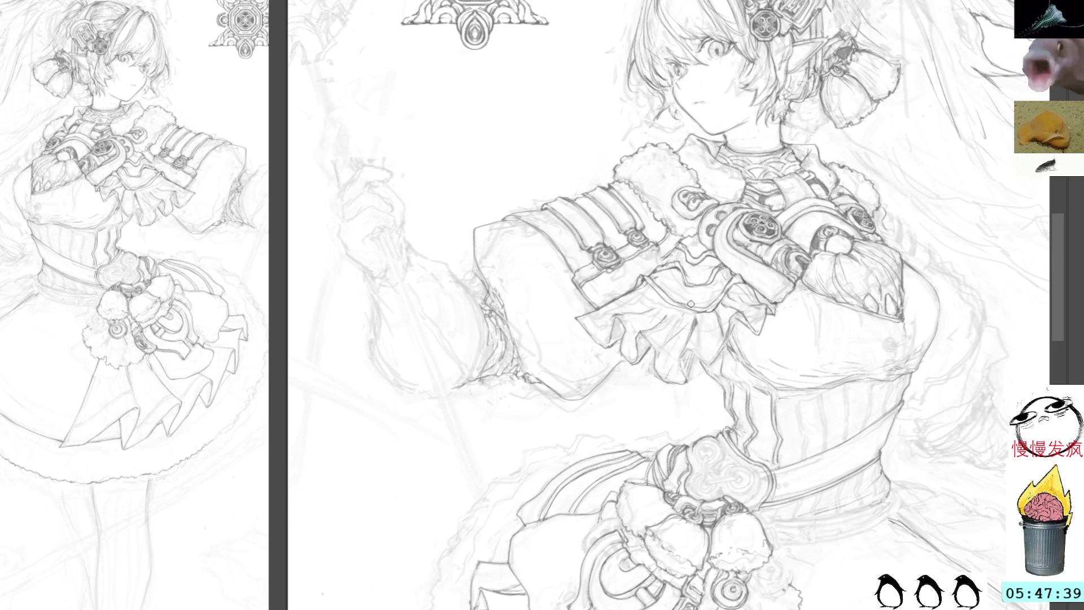
pyautogui.moveTo(893, 83)
pyautogui.mouseDown()
pyautogui.moveTo(819, 186)
pyautogui.moveTo(669, 278)
pyautogui.mouseUp()
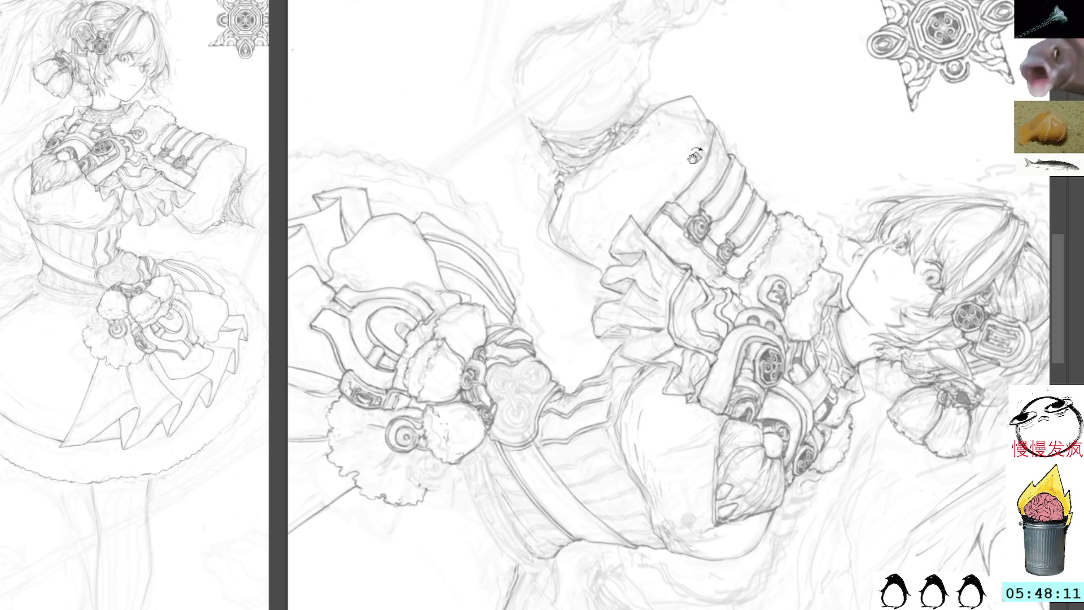
# Step: Reset the canvas rotation so the figure stands upright again
pyautogui.press('Escape')
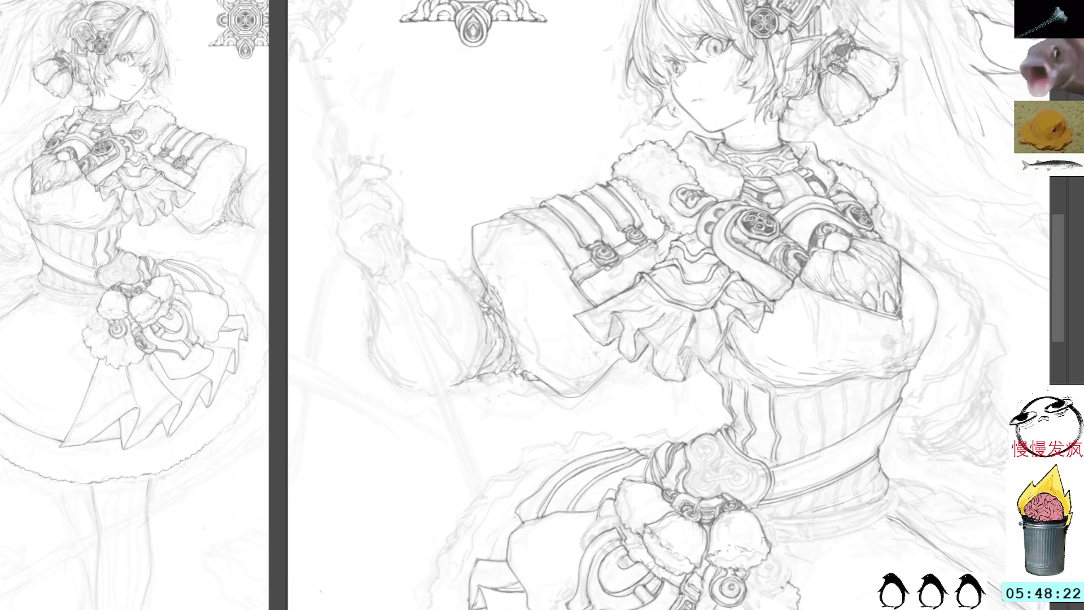
# Step: Mirror the canvas, center the torso, and darken the left chest contour with short strokes
pyautogui.press('h')
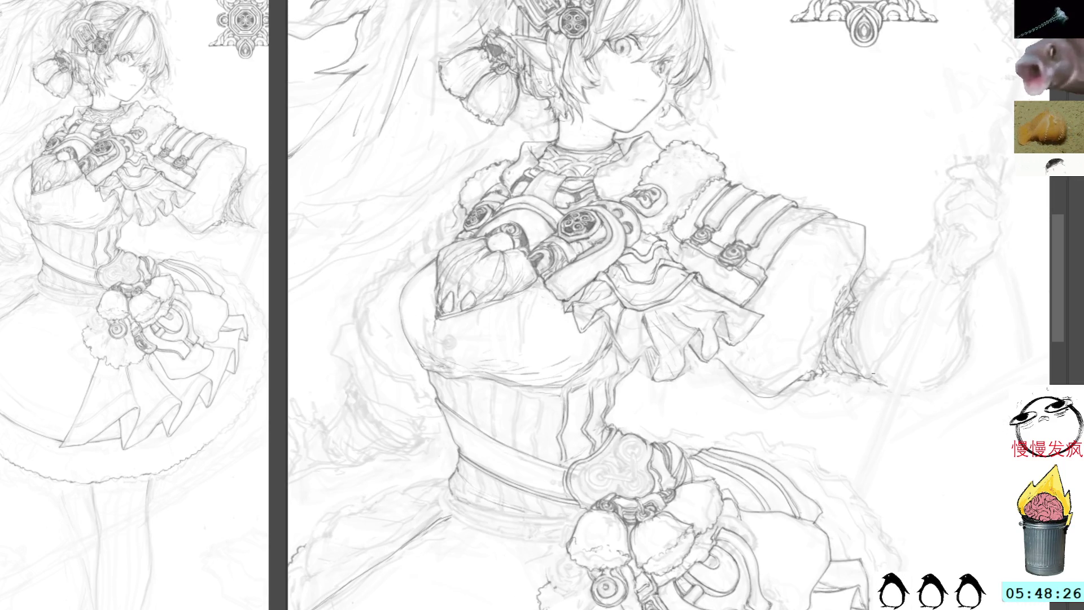
pyautogui.moveTo(872, 350); pyautogui.dragTo(936, 321)
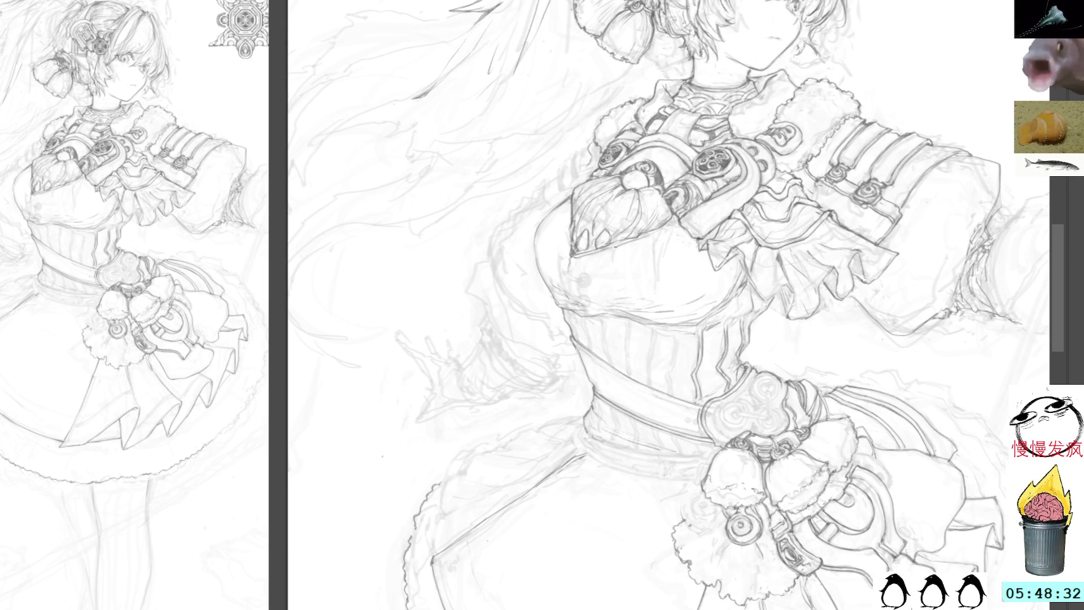
pyautogui.moveTo(610, 253)
pyautogui.mouseDown()
pyautogui.moveTo(601, 299)
pyautogui.moveTo(610, 303)
pyautogui.mouseUp()
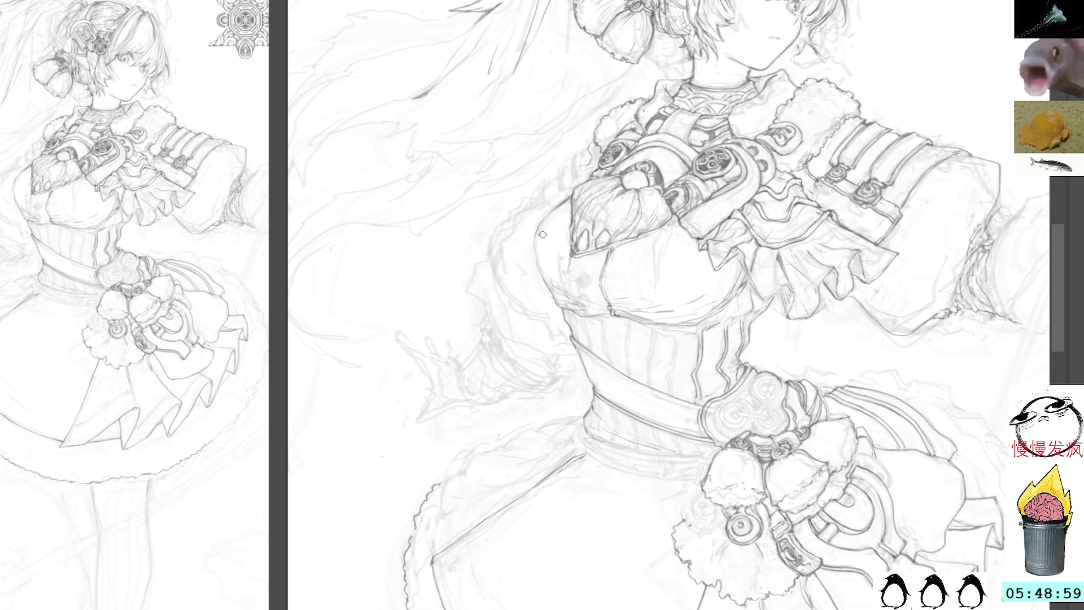
pyautogui.moveTo(539, 226); pyautogui.dragTo(536, 281)
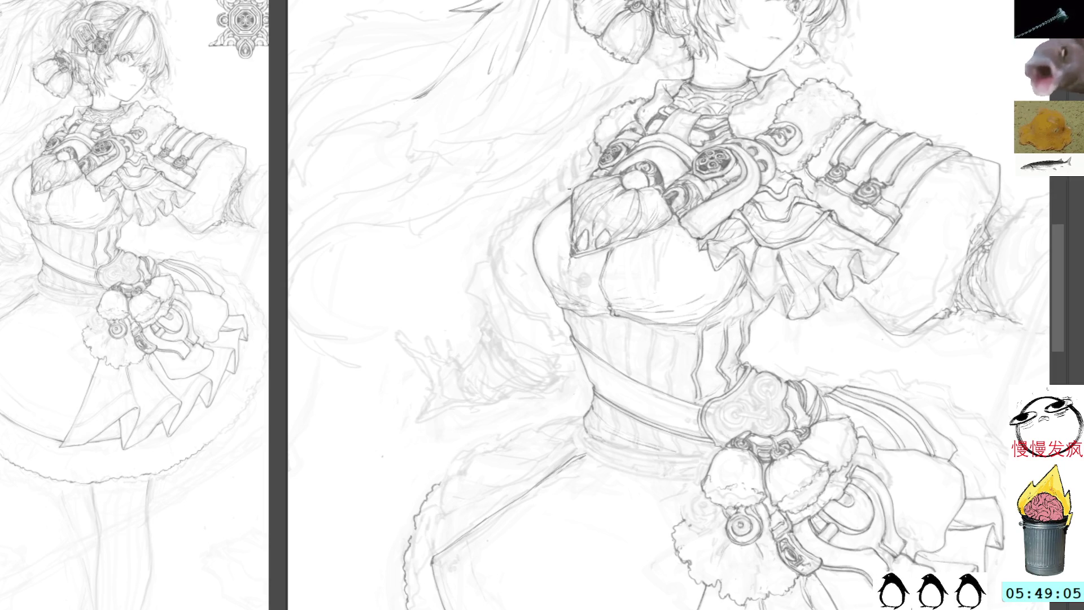
pyautogui.moveTo(579, 231); pyautogui.dragTo(608, 203)
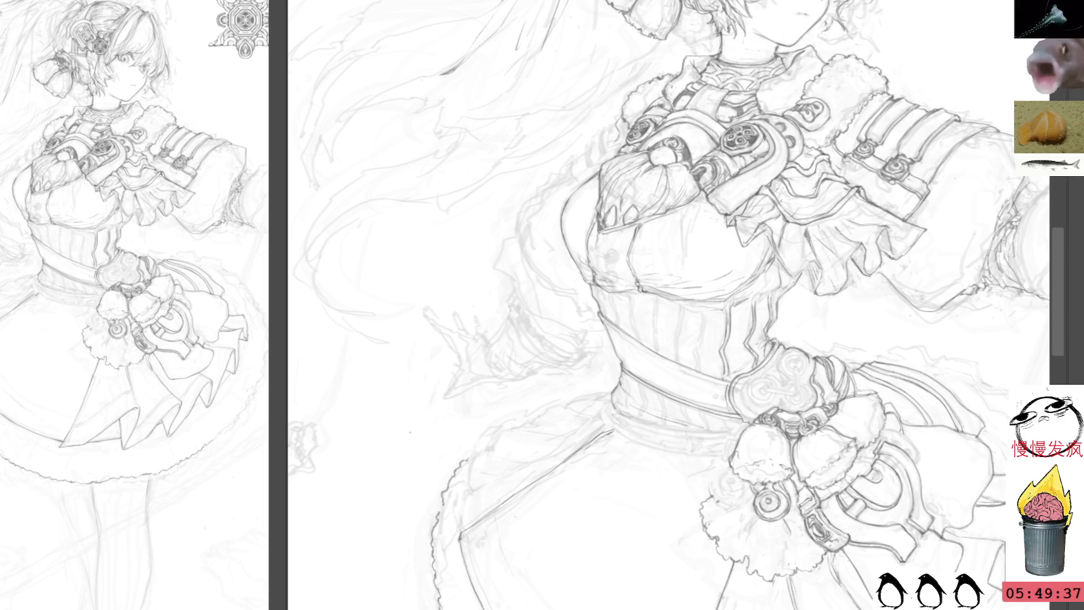
# Step: Pan down to the skirt and begin selecting the ruffle below the crossed arms
pyautogui.moveTo(813, 253); pyautogui.dragTo(796, 183)
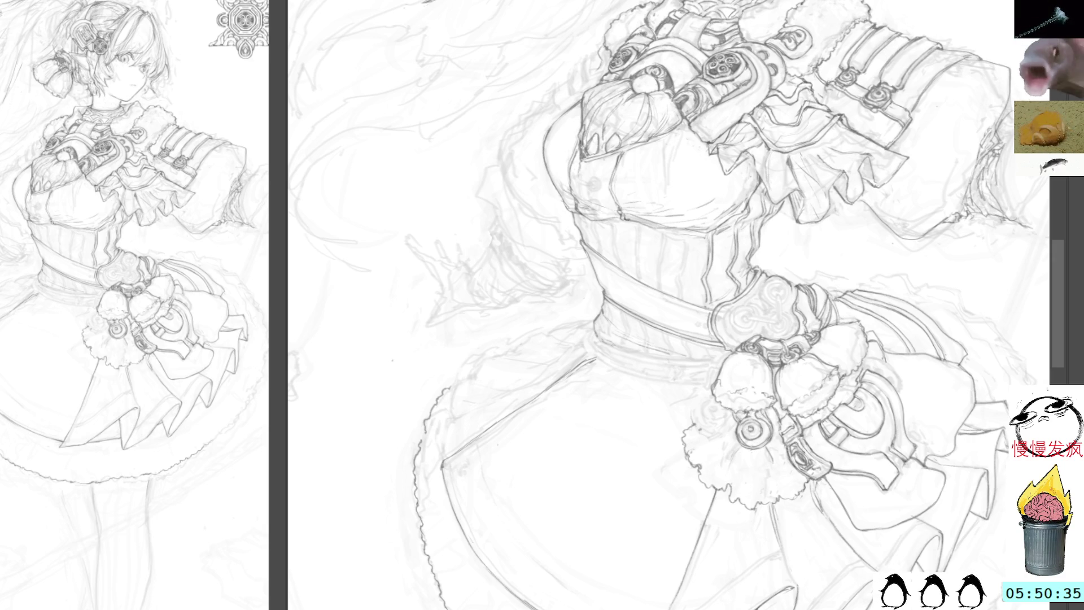
pyautogui.moveTo(818, 189); pyautogui.dragTo(818, 190)
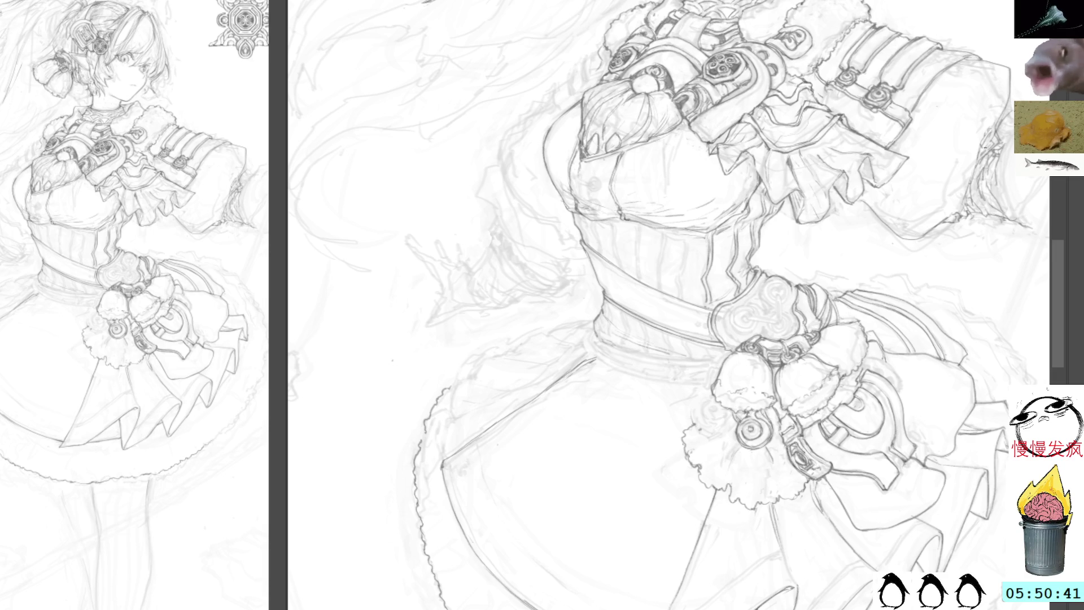
# Step: Pan the view back up to show the chest, head and shoulders
pyautogui.moveTo(746, 147); pyautogui.dragTo(779, 235)
pyautogui.moveTo(897, 45); pyautogui.dragTo(913, 74)
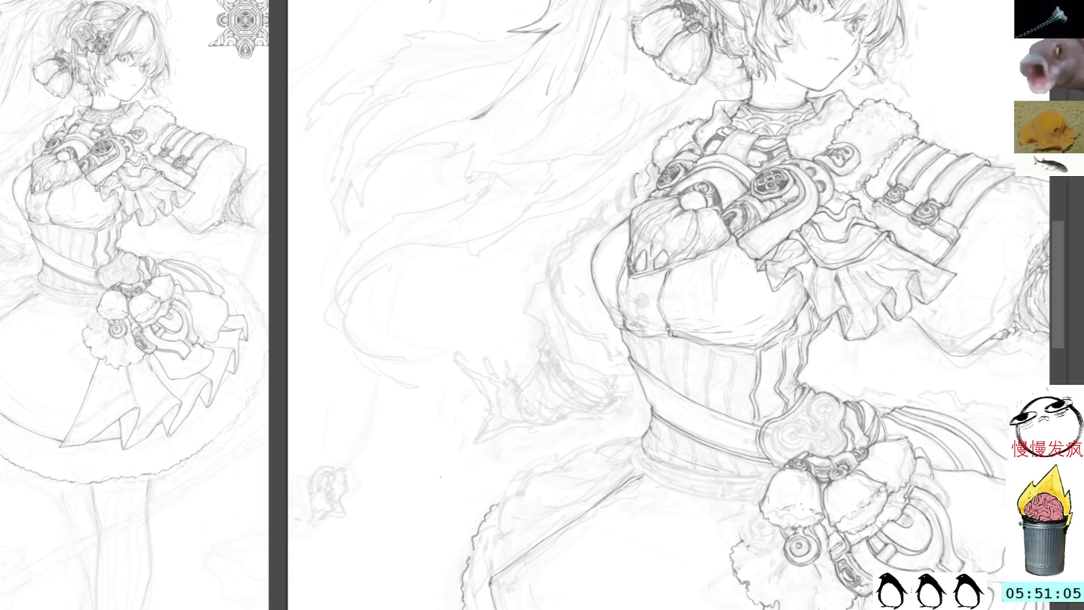
# Step: Ink short dark strokes along the shoulder edge and chest outline
pyautogui.moveTo(624, 182); pyautogui.dragTo(618, 210)
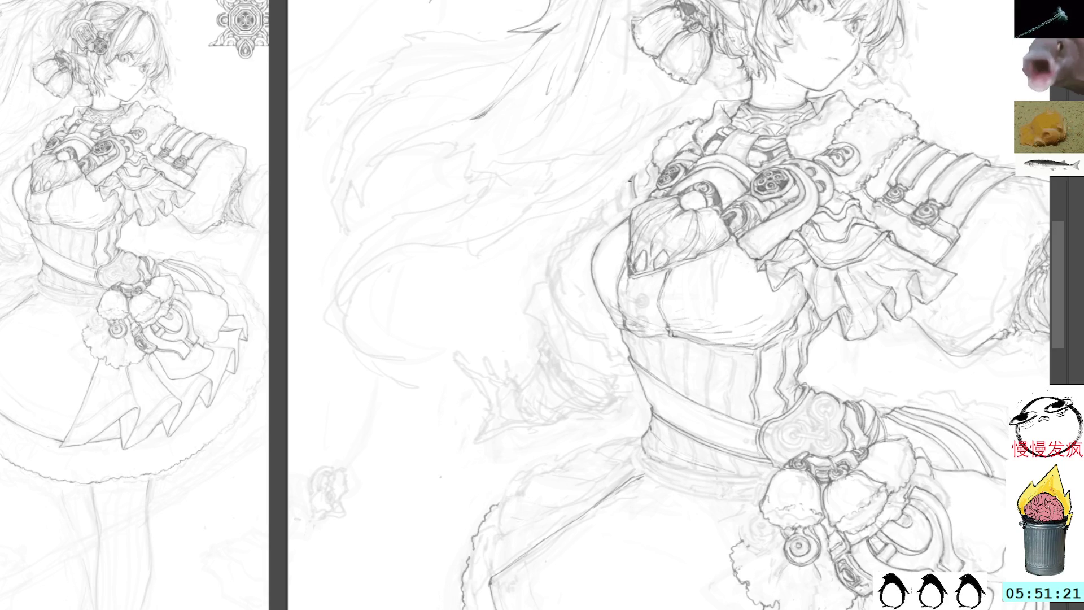
pyautogui.moveTo(624, 184); pyautogui.dragTo(622, 208)
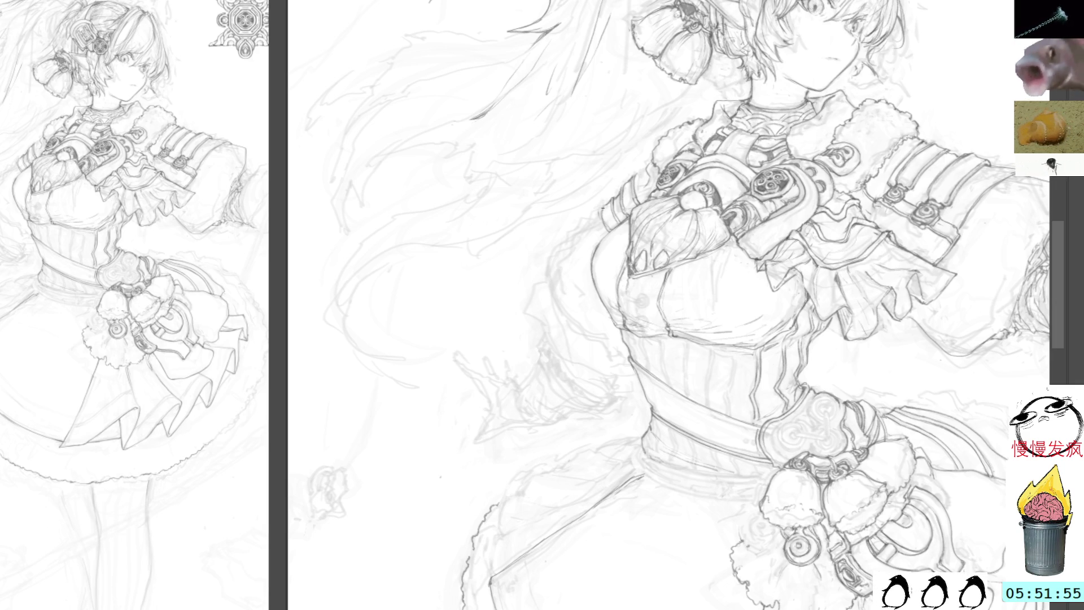
pyautogui.moveTo(600, 212); pyautogui.dragTo(602, 223)
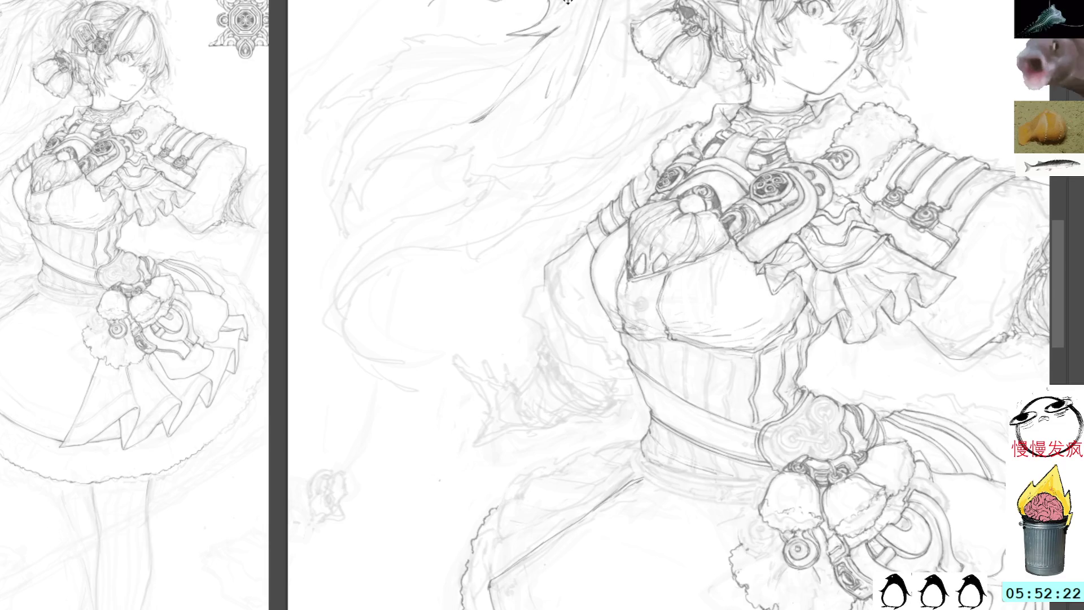
pyautogui.moveTo(518, 216); pyautogui.dragTo(649, 258)
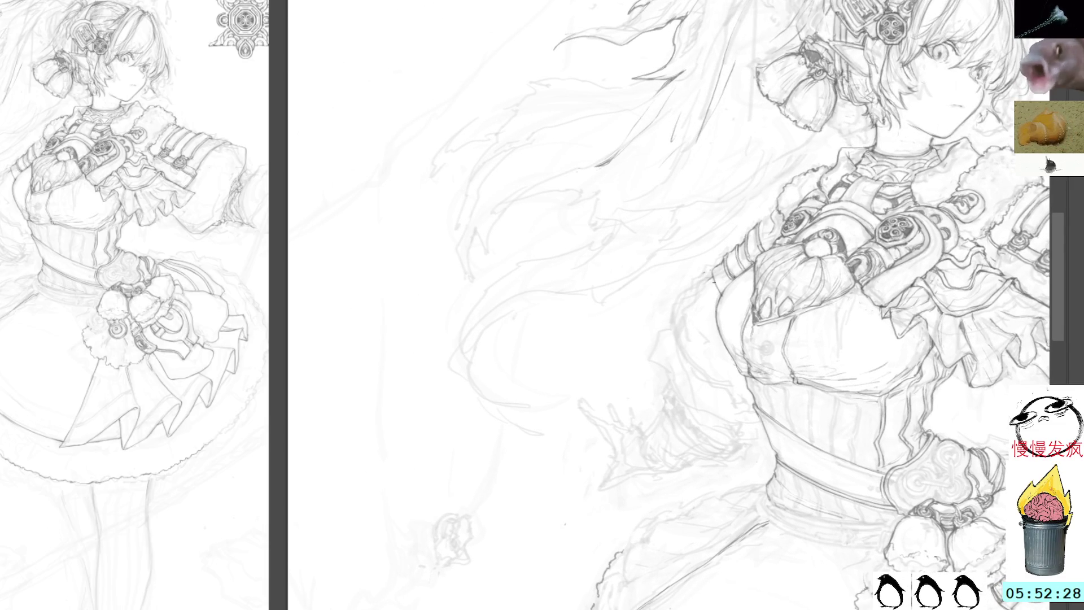
# Step: Redraw the torso's left edge and the sleeve's left edge with cleaner brush lines
pyautogui.moveTo(700, 292)
pyautogui.mouseDown()
pyautogui.moveTo(670, 316)
pyautogui.moveTo(700, 378)
pyautogui.mouseUp()
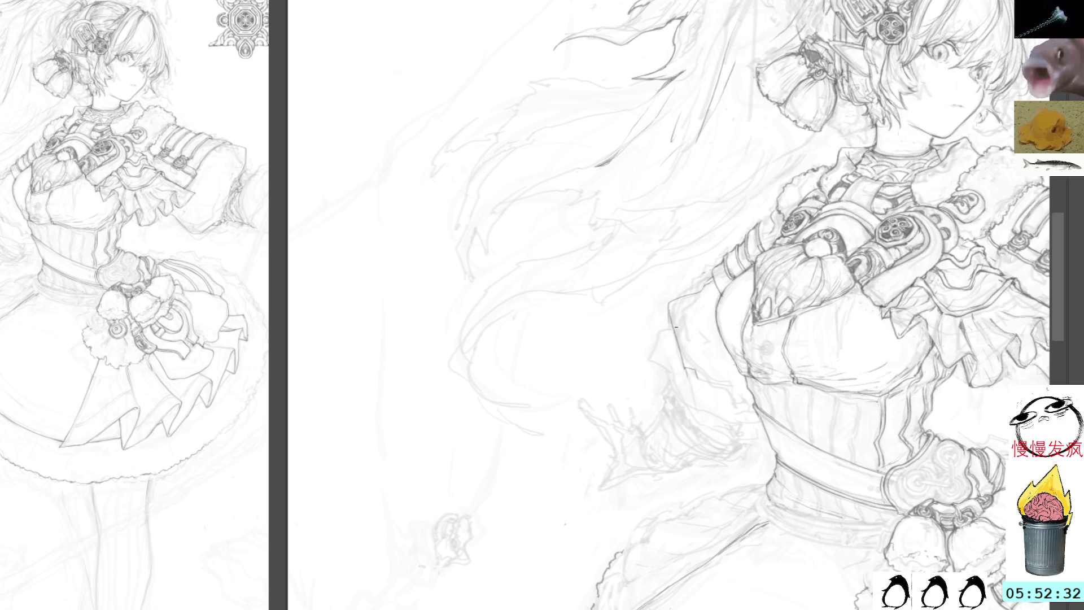
pyautogui.moveTo(672, 300); pyautogui.dragTo(657, 377)
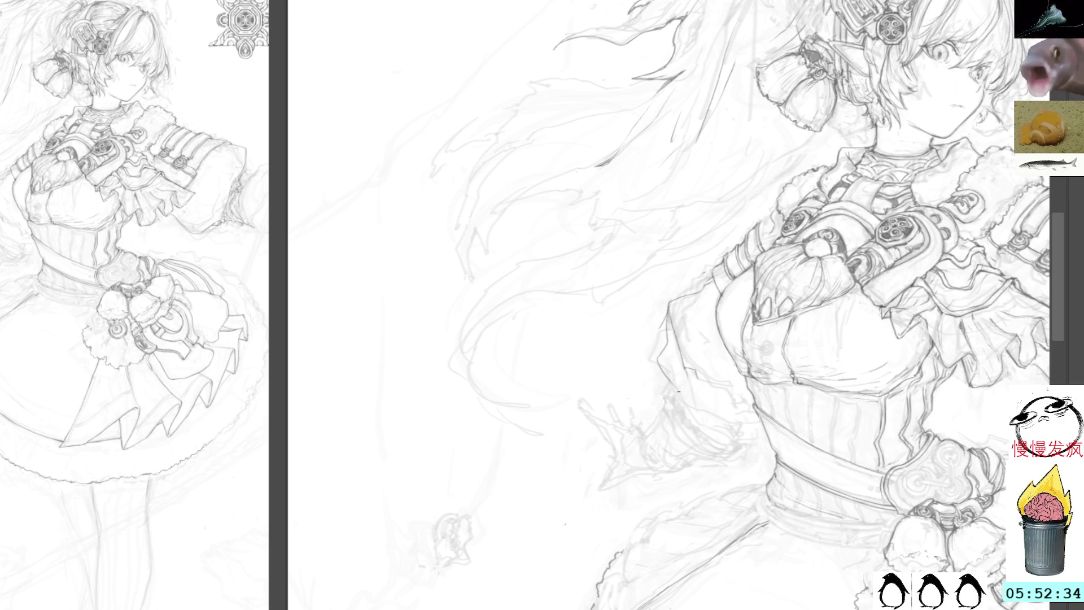
pyautogui.moveTo(673, 308)
pyautogui.mouseDown()
pyautogui.moveTo(680, 386)
pyautogui.moveTo(684, 328)
pyautogui.mouseUp()
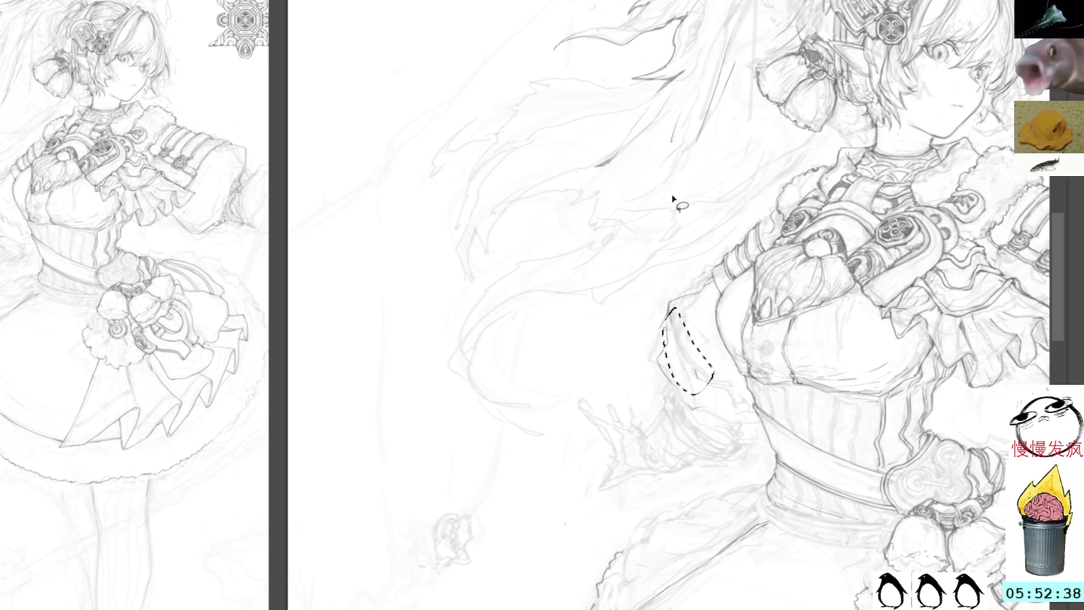
pyautogui.hotkey('ctrl', 'd')
pyautogui.press('b')
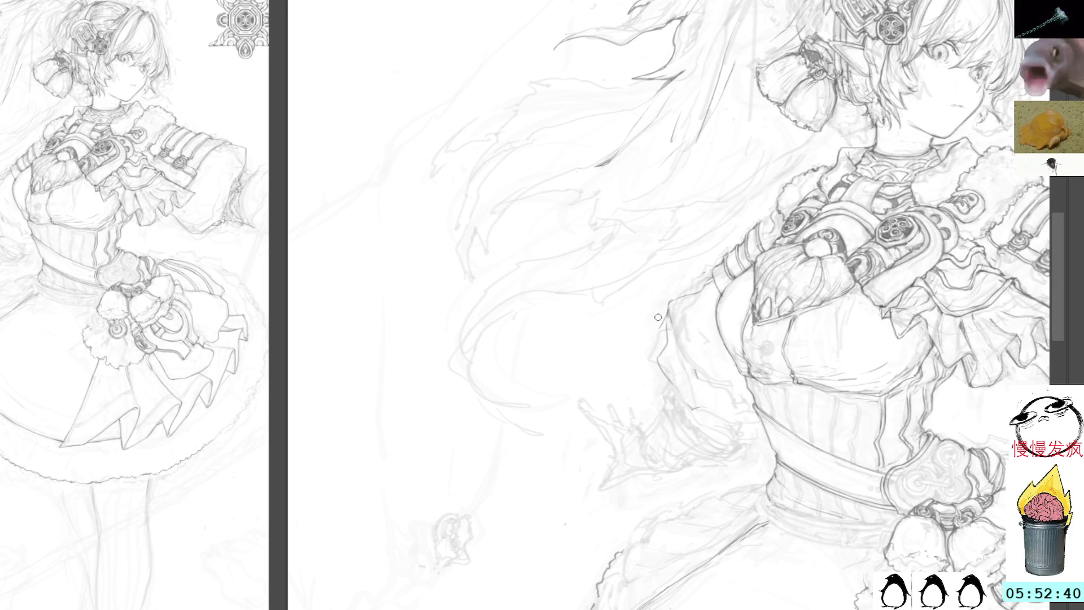
pyautogui.moveTo(669, 323)
pyautogui.mouseDown()
pyautogui.moveTo(667, 368)
pyautogui.moveTo(690, 398)
pyautogui.moveTo(745, 425)
pyautogui.moveTo(724, 427)
pyautogui.moveTo(768, 436)
pyautogui.mouseUp()
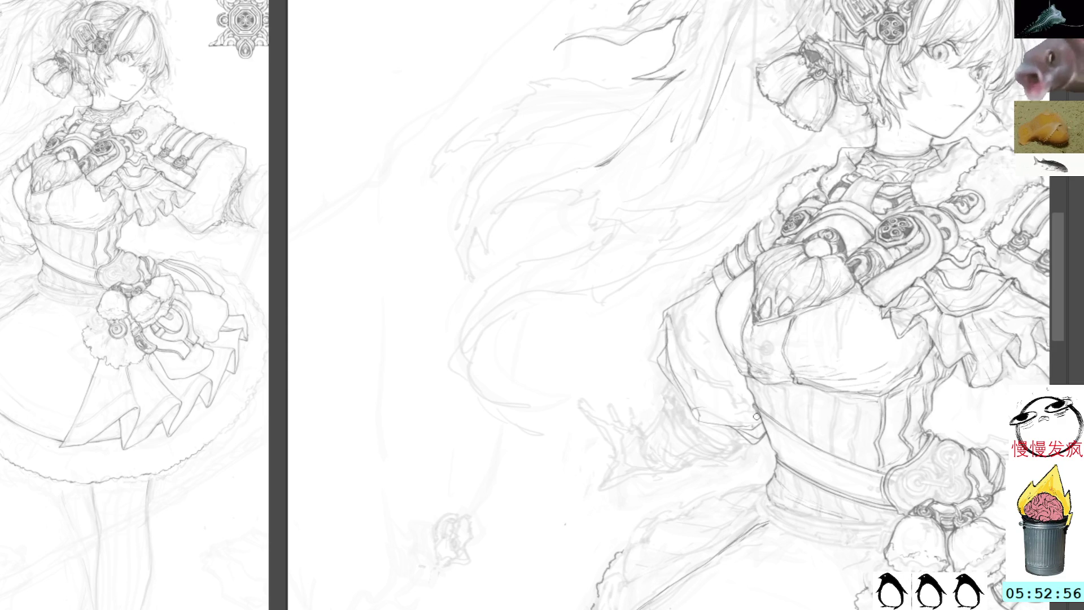
pyautogui.moveTo(860, 310)
pyautogui.mouseDown()
pyautogui.moveTo(813, 372)
pyautogui.moveTo(726, 438)
pyautogui.mouseUp()
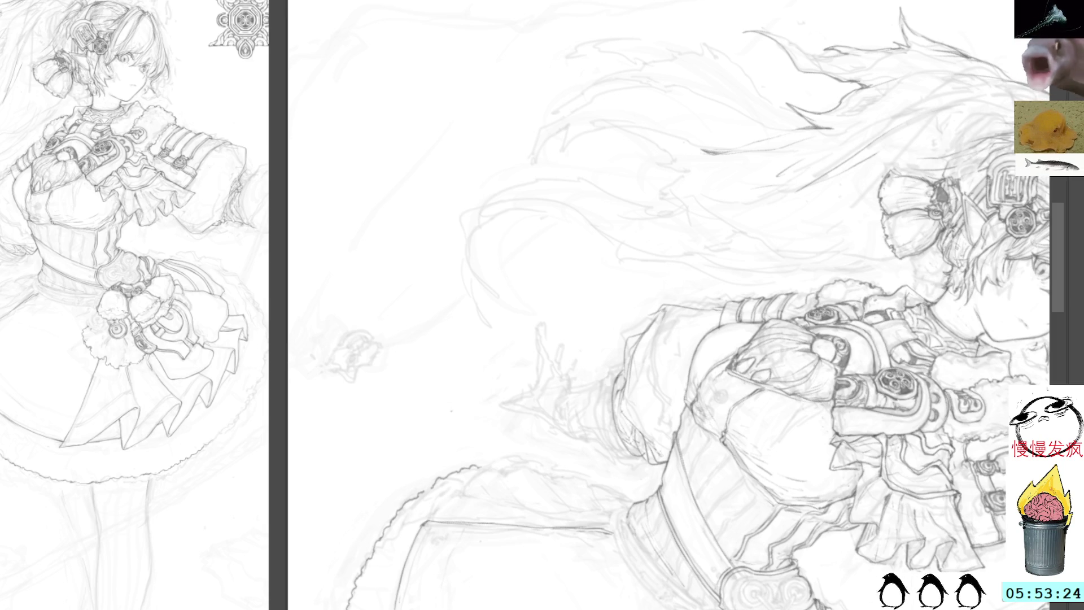
# Step: Reset the rotation, then zoom out and narrow the navigator to frame the full figure
pyautogui.press('Home')
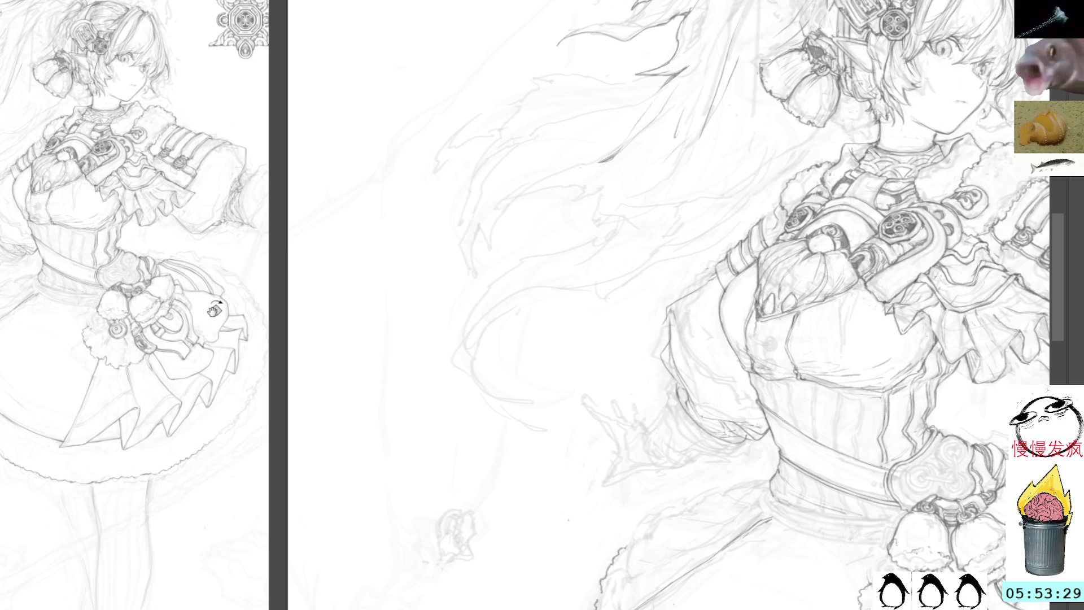
pyautogui.click(162, 164)
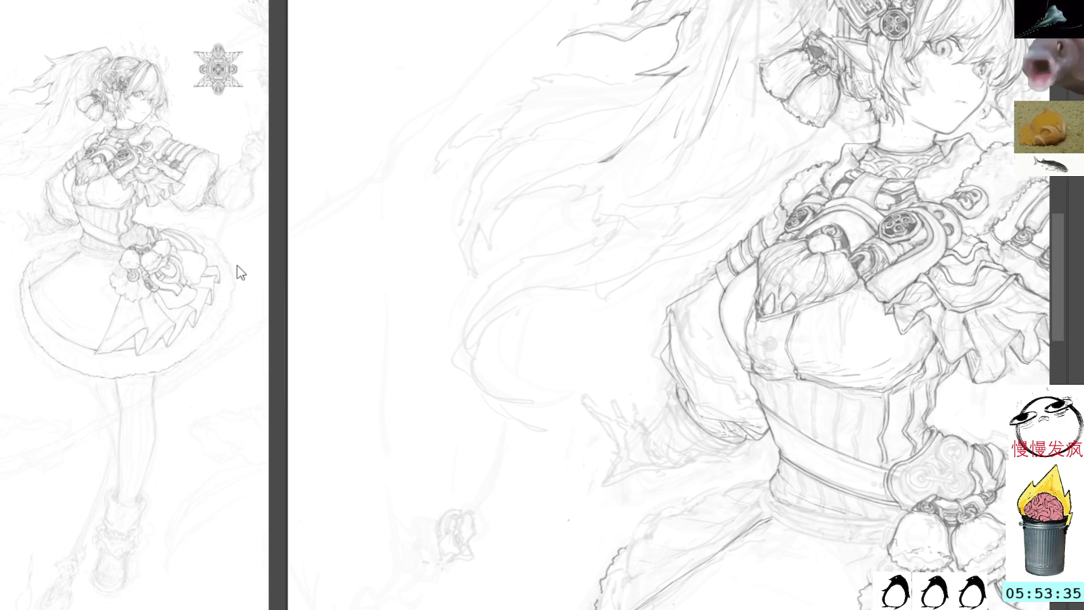
pyautogui.moveTo(288, 272); pyautogui.dragTo(232, 251)
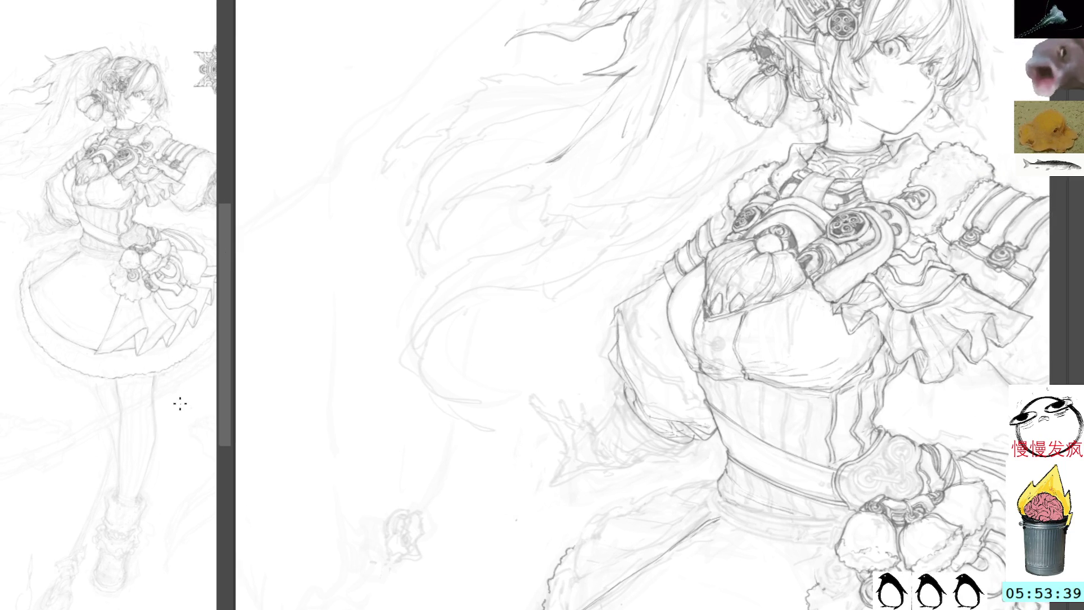
pyautogui.moveTo(177, 395); pyautogui.dragTo(138, 391)
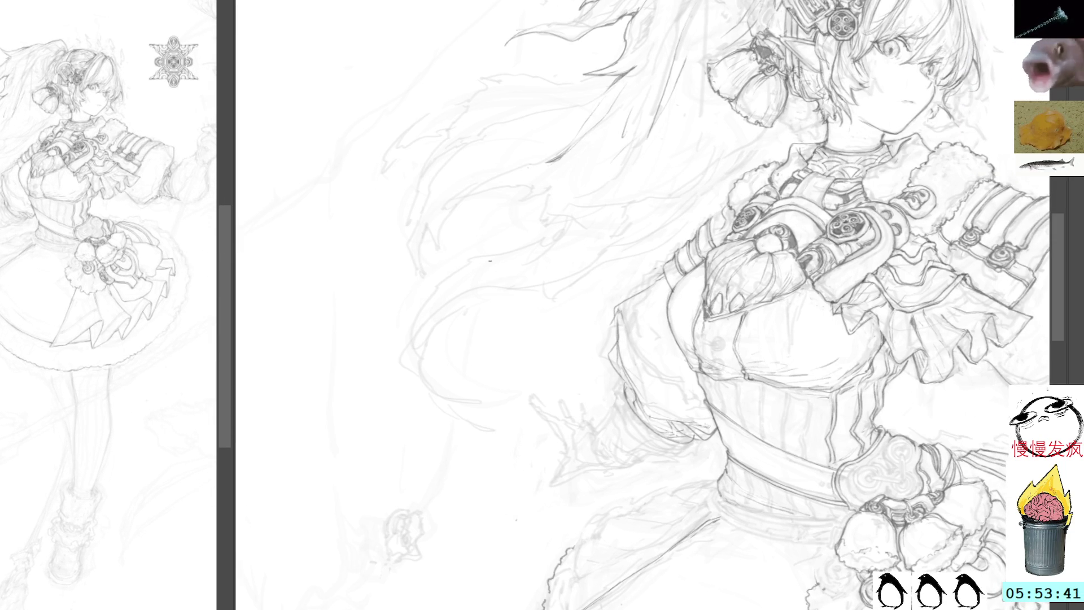
# Step: Turn the view toward the lower body and add a short refining pencil stroke
pyautogui.moveTo(626, 319)
pyautogui.mouseDown()
pyautogui.moveTo(539, 244)
pyautogui.moveTo(497, 178)
pyautogui.mouseUp()
pyautogui.moveTo(655, 151); pyautogui.dragTo(515, 164)
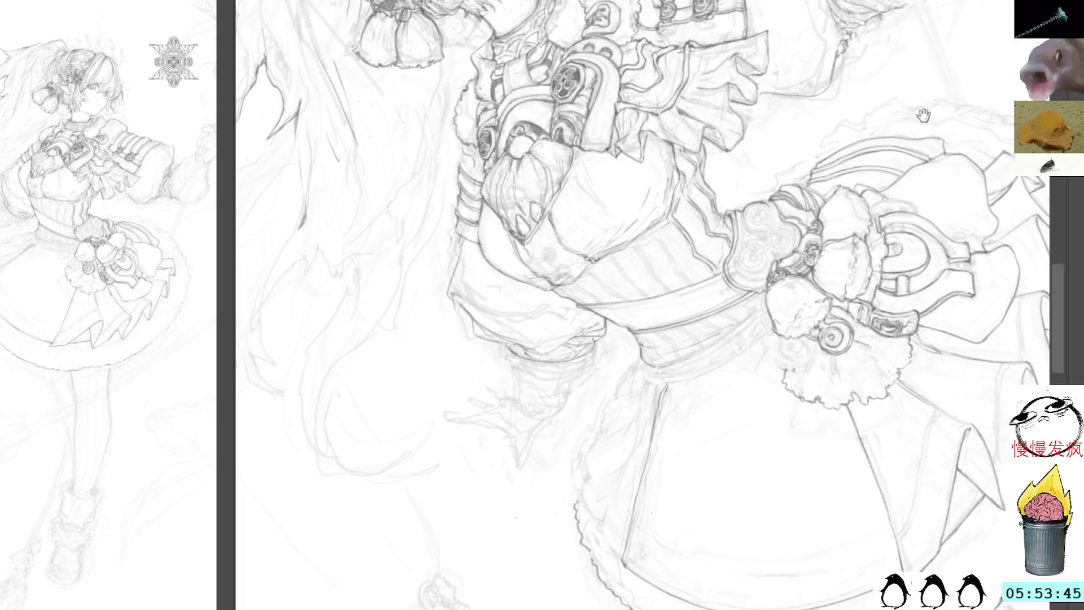
pyautogui.scroll(-3, 926, 114)
pyautogui.scroll(3, 779, 142)
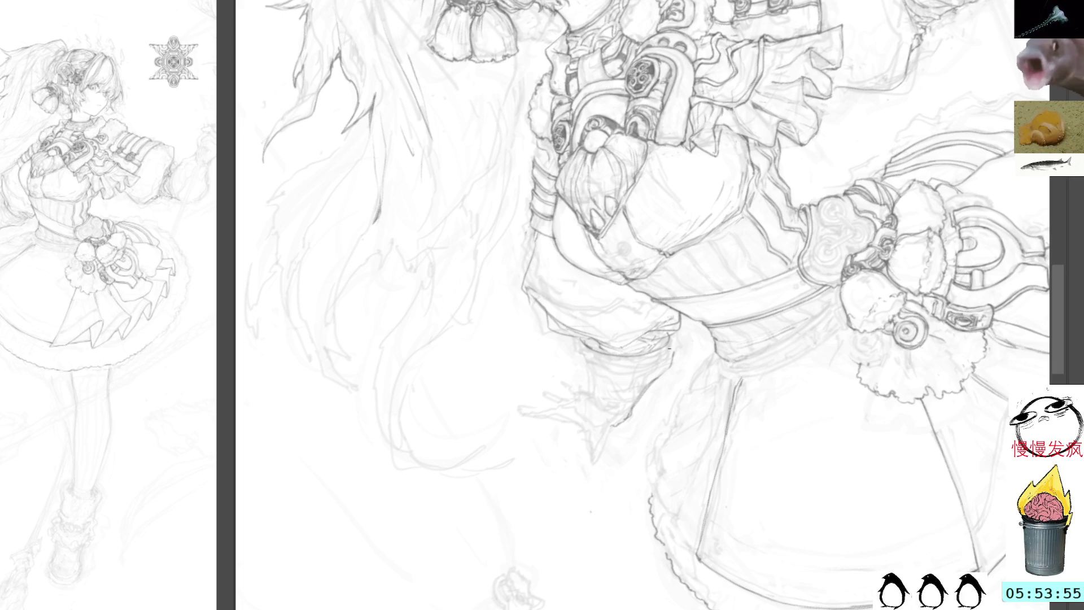
pyautogui.moveTo(521, 152); pyautogui.dragTo(517, 84)
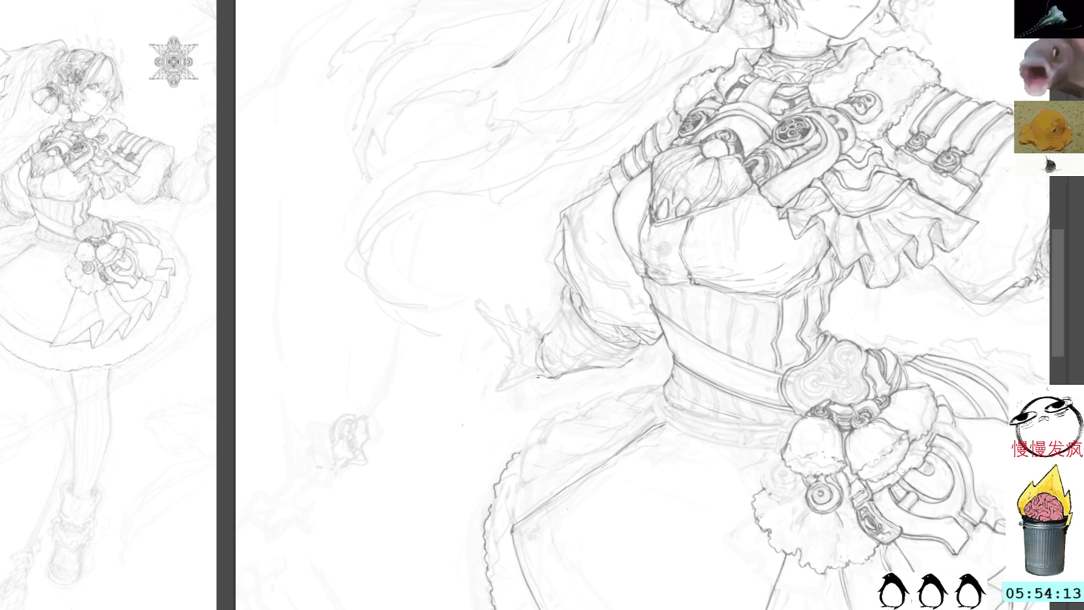
pyautogui.moveTo(600, 121)
pyautogui.mouseDown()
pyautogui.moveTo(435, 333)
pyautogui.moveTo(603, 274)
pyautogui.moveTo(609, 224)
pyautogui.mouseUp()
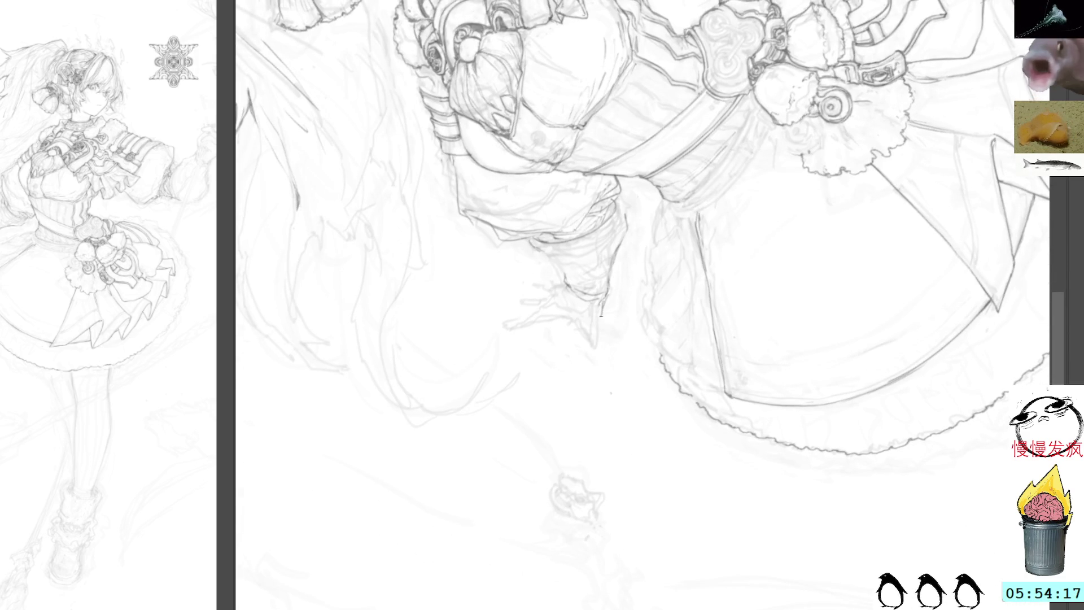
pyautogui.moveTo(598, 329)
pyautogui.mouseDown()
pyautogui.moveTo(598, 351)
pyautogui.moveTo(586, 337)
pyautogui.mouseUp()
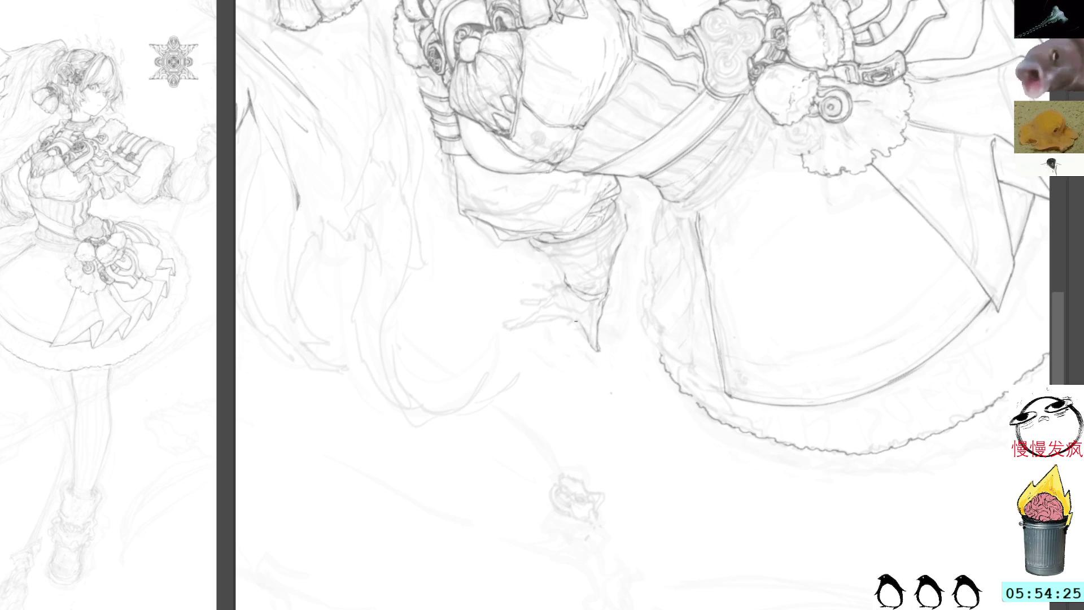
pyautogui.moveTo(576, 312)
pyautogui.mouseDown()
pyautogui.moveTo(599, 186)
pyautogui.moveTo(646, 107)
pyautogui.mouseUp()
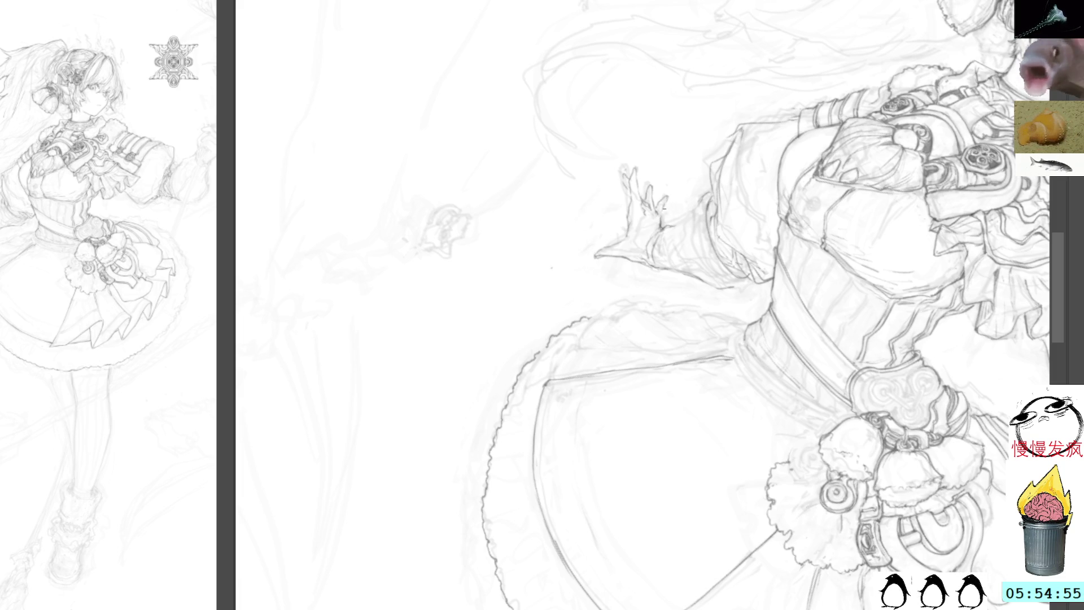
# Step: Draw reinforcing pencil lines along the skirt's left edge and its outer hem
pyautogui.moveTo(761, 194)
pyautogui.mouseDown()
pyautogui.moveTo(588, 131)
pyautogui.moveTo(698, 139)
pyautogui.moveTo(728, 113)
pyautogui.moveTo(649, 104)
pyautogui.moveTo(483, 170)
pyautogui.mouseUp()
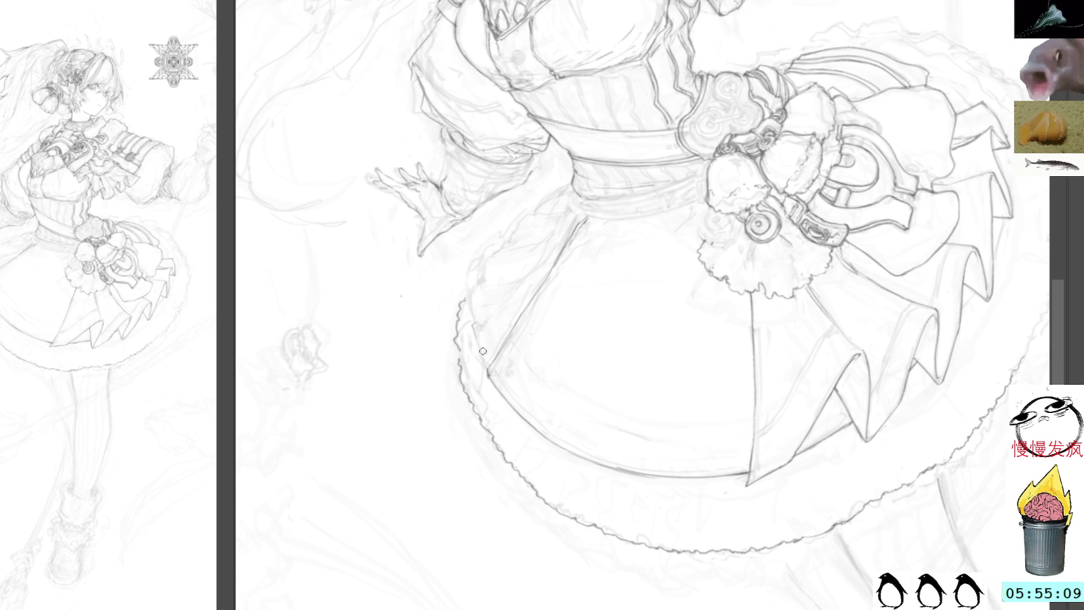
pyautogui.moveTo(488, 315)
pyautogui.mouseDown()
pyautogui.moveTo(472, 342)
pyautogui.moveTo(485, 368)
pyautogui.mouseUp()
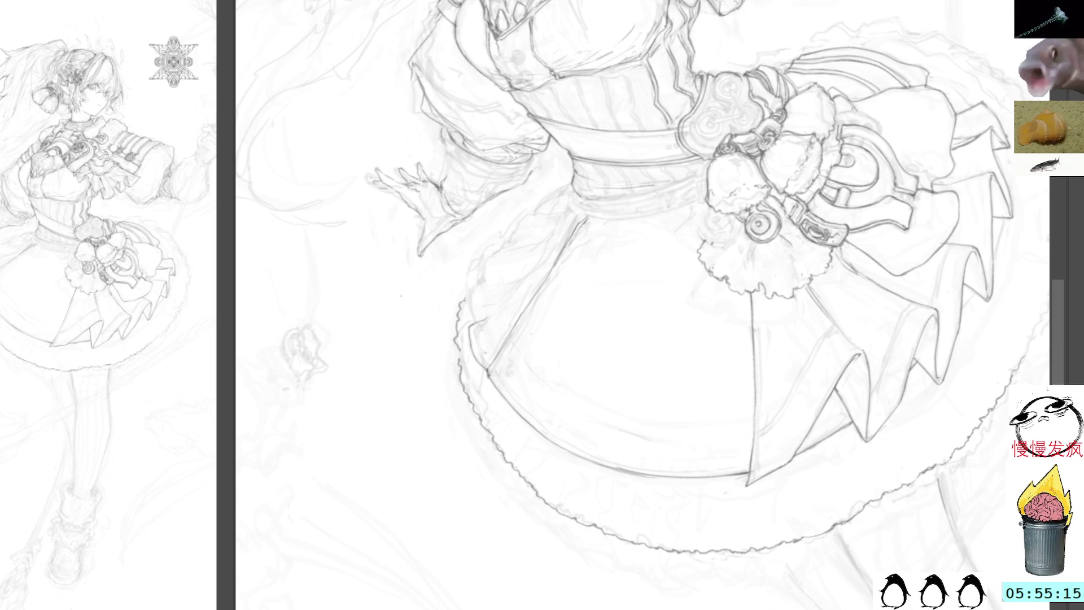
pyautogui.moveTo(401, 295); pyautogui.dragTo(520, 312)
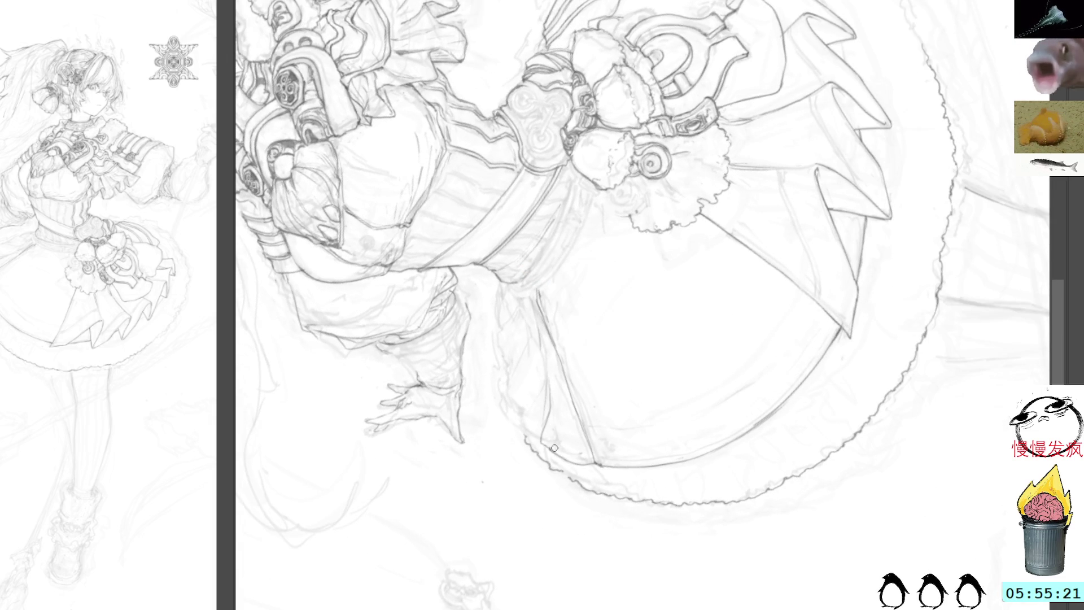
pyautogui.moveTo(545, 440); pyautogui.dragTo(504, 406)
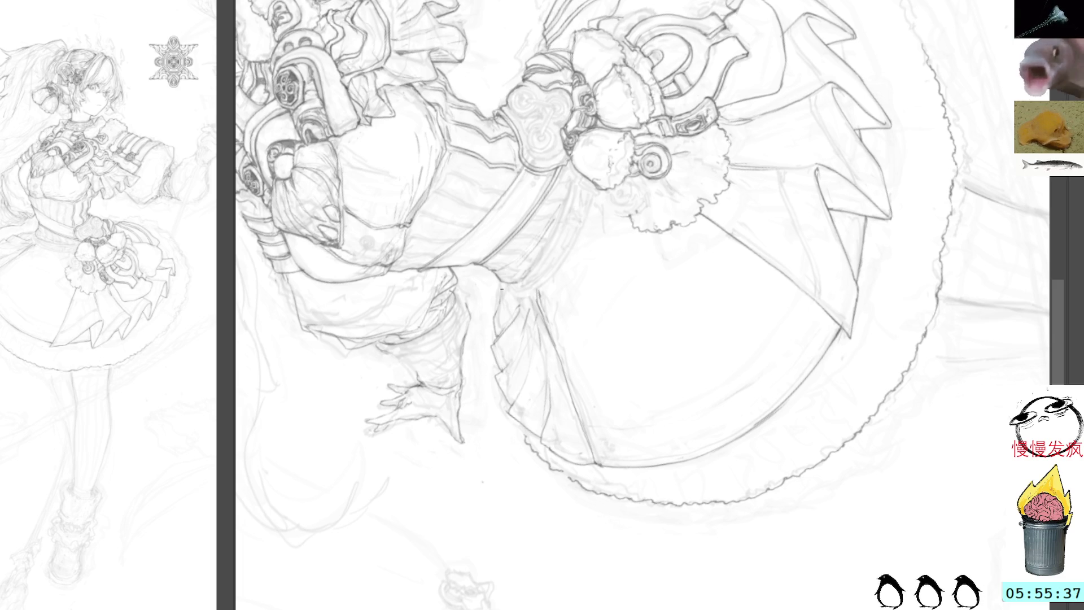
pyautogui.moveTo(689, 9)
pyautogui.mouseDown()
pyautogui.moveTo(796, 128)
pyautogui.moveTo(614, 92)
pyautogui.mouseUp()
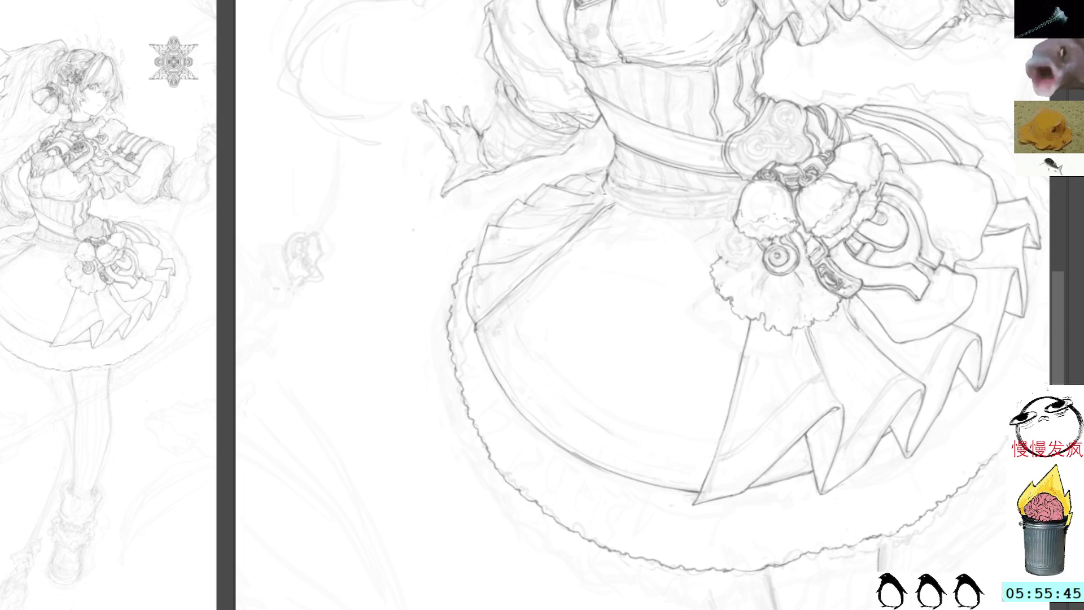
pyautogui.moveTo(604, 193); pyautogui.dragTo(710, 200)
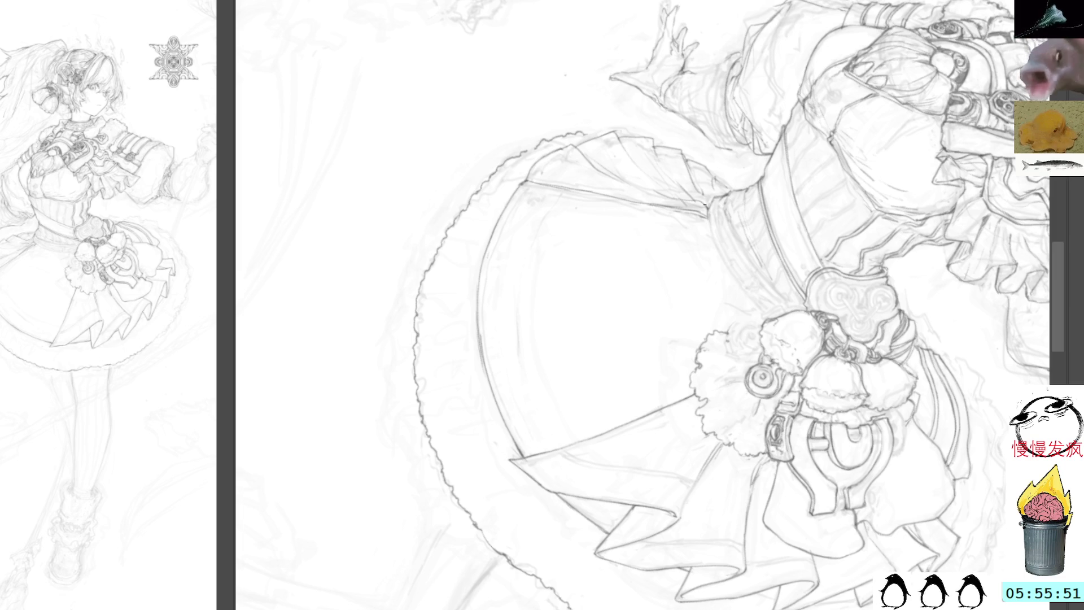
# Step: Darken the diagonal fold line at the top of the skirt curve, undoing and redrawing one stroke
pyautogui.moveTo(707, 203)
pyautogui.mouseDown()
pyautogui.moveTo(751, 266)
pyautogui.moveTo(745, 197)
pyautogui.mouseUp()
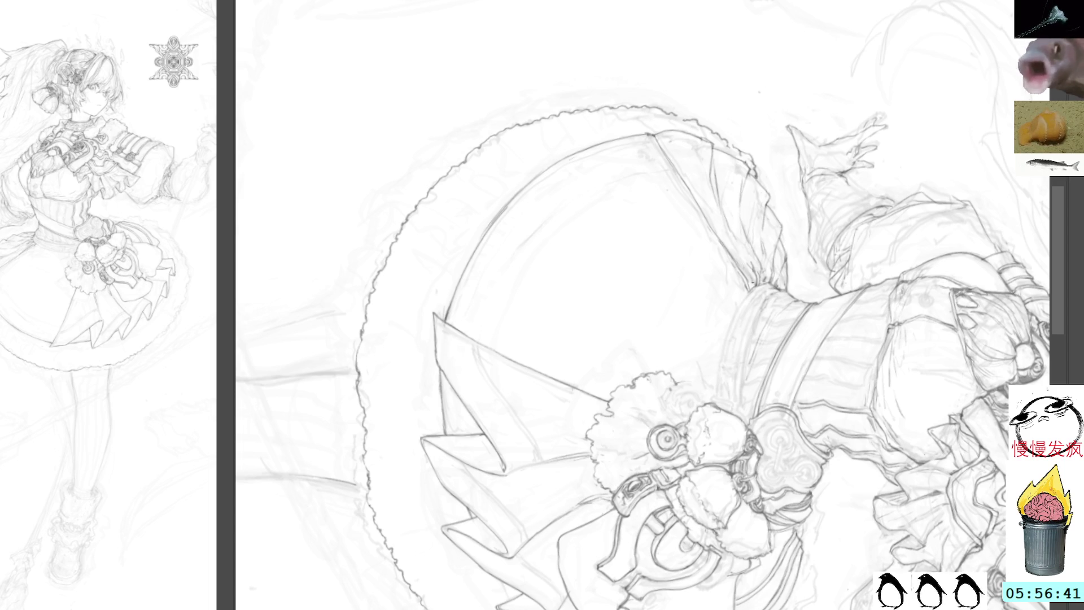
pyautogui.moveTo(664, 130)
pyautogui.mouseDown()
pyautogui.moveTo(645, 125)
pyautogui.moveTo(650, 133)
pyautogui.mouseUp()
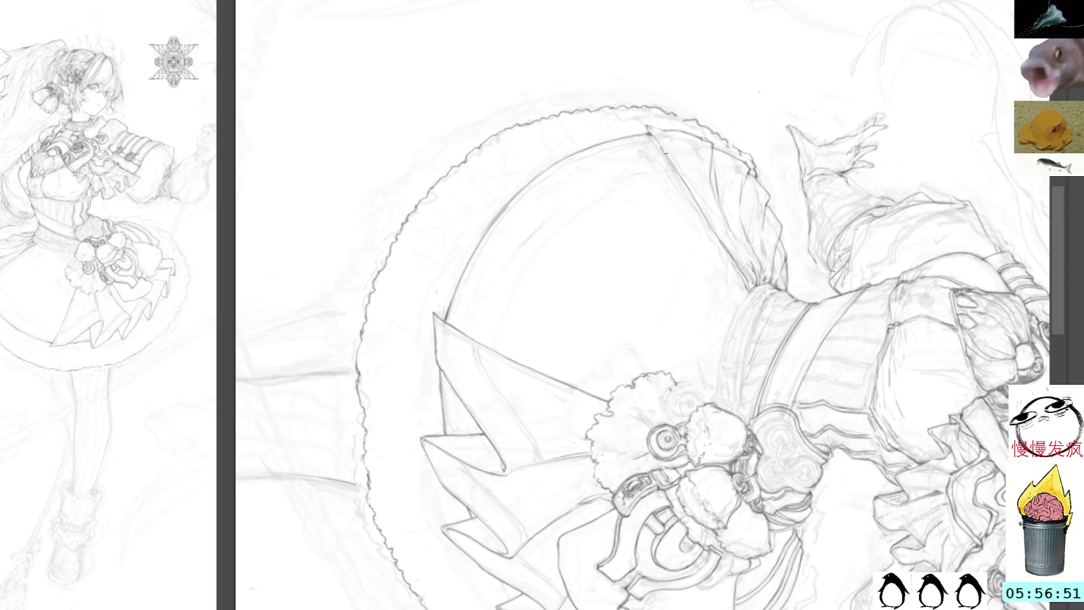
pyautogui.moveTo(669, 150); pyautogui.dragTo(713, 226)
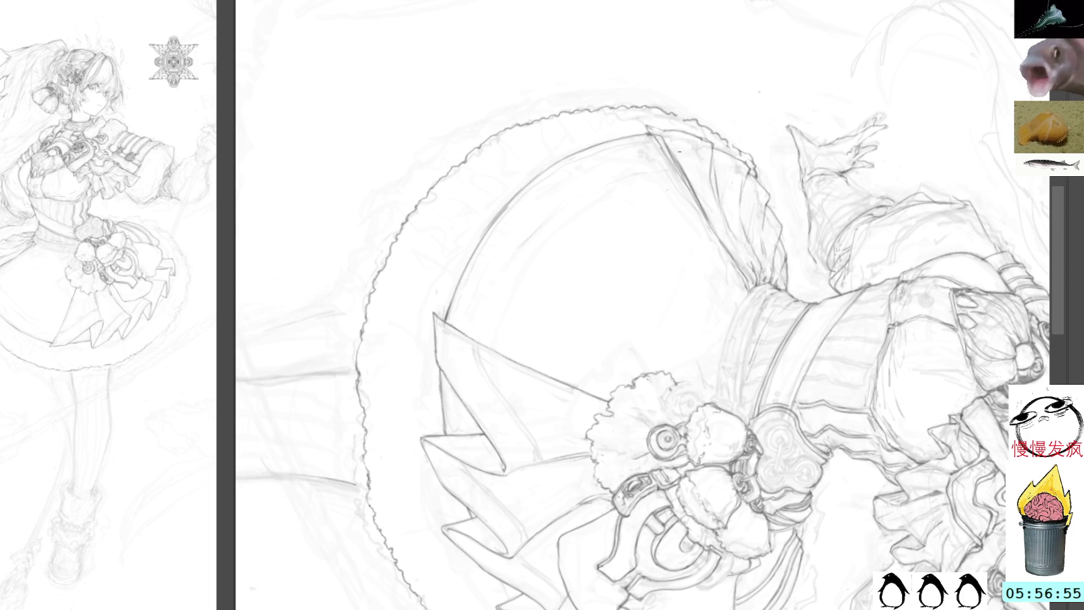
pyautogui.hotkey('ctrl', 'z')
pyautogui.hotkey('ctrl', 'z')
pyautogui.hotkey('ctrl', 'z')
pyautogui.moveTo(682, 178); pyautogui.dragTo(732, 258)
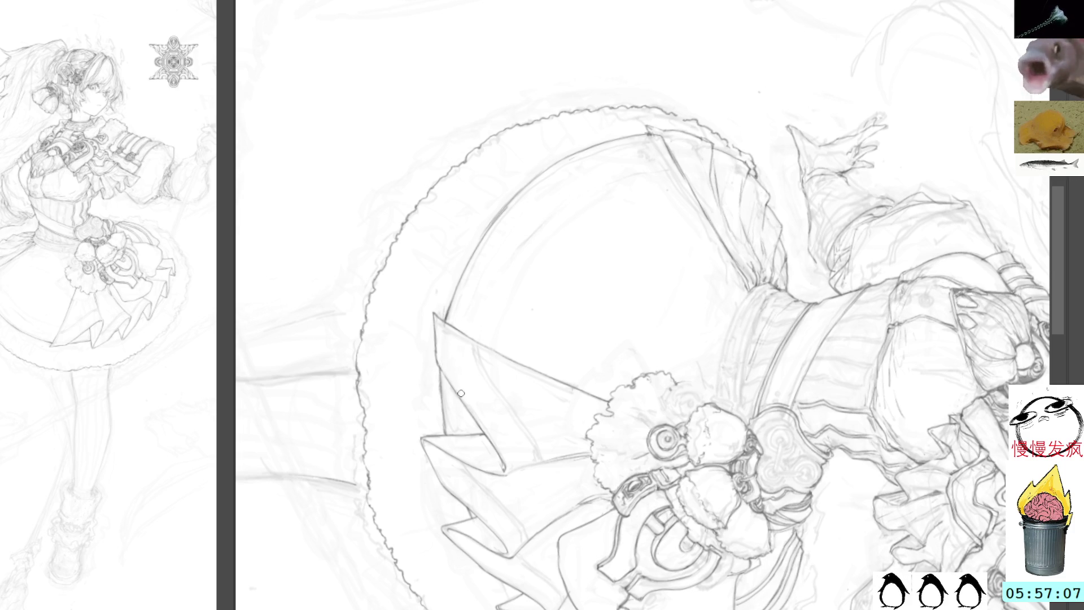
pyautogui.moveTo(670, 233); pyautogui.dragTo(579, 131)
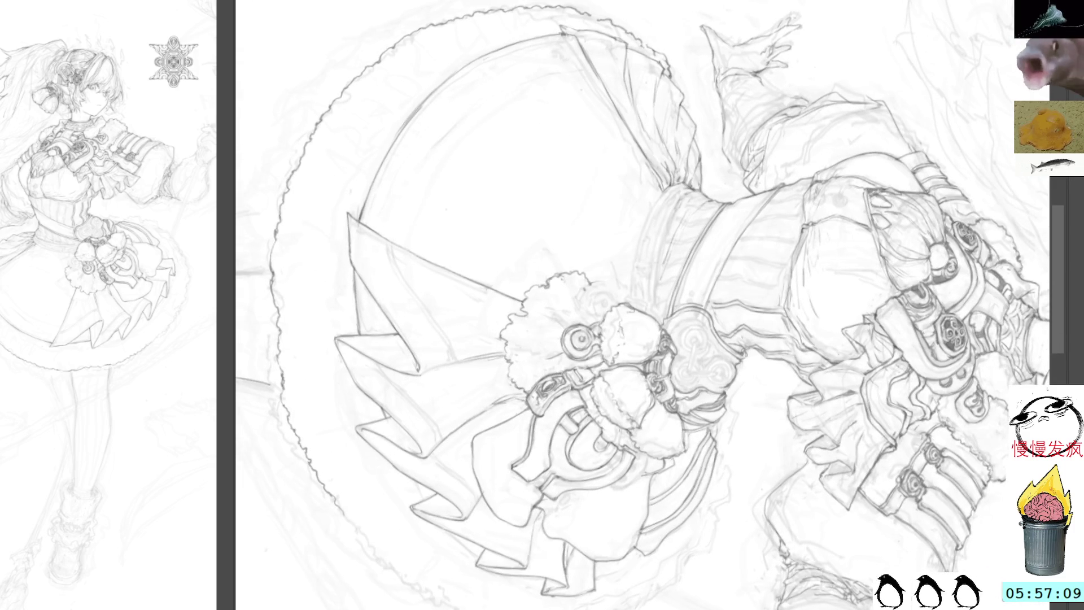
# Step: With the view reset upright, lasso the round skirt ornament, redoing the selection more tightly
pyautogui.moveTo(642, 213); pyautogui.dragTo(625, 177)
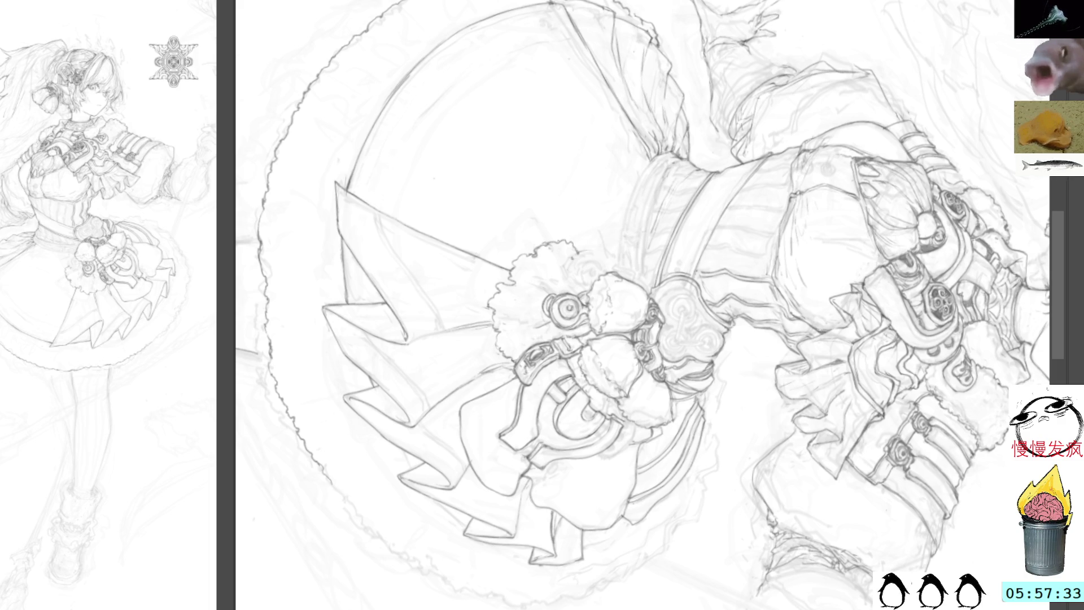
pyautogui.press('Delete')
pyautogui.moveTo(794, 231); pyautogui.dragTo(809, 158)
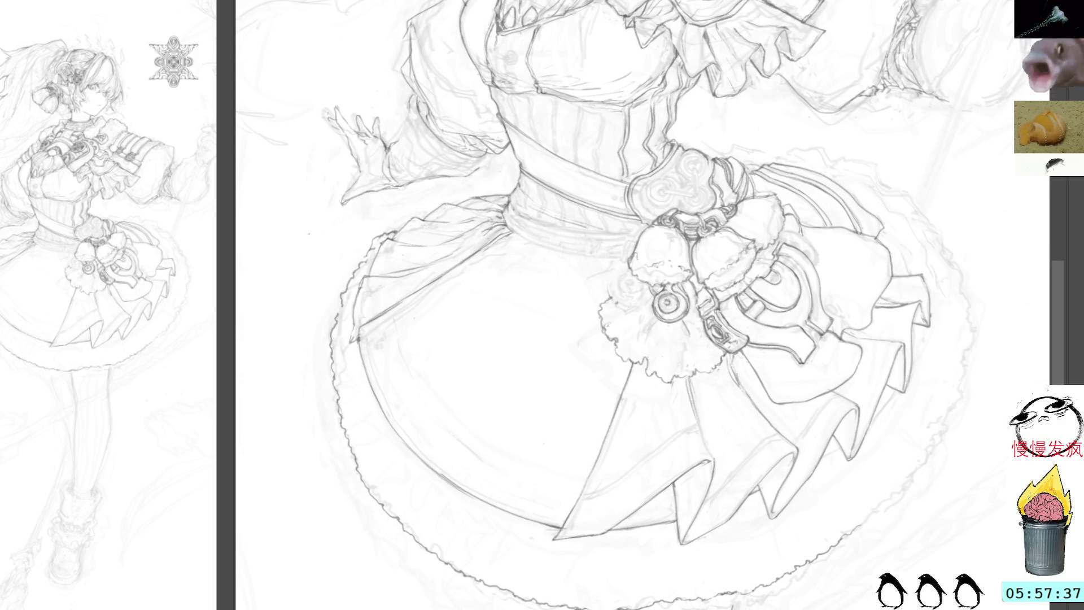
pyautogui.moveTo(665, 332)
pyautogui.mouseDown()
pyautogui.moveTo(656, 291)
pyautogui.moveTo(679, 294)
pyautogui.mouseUp()
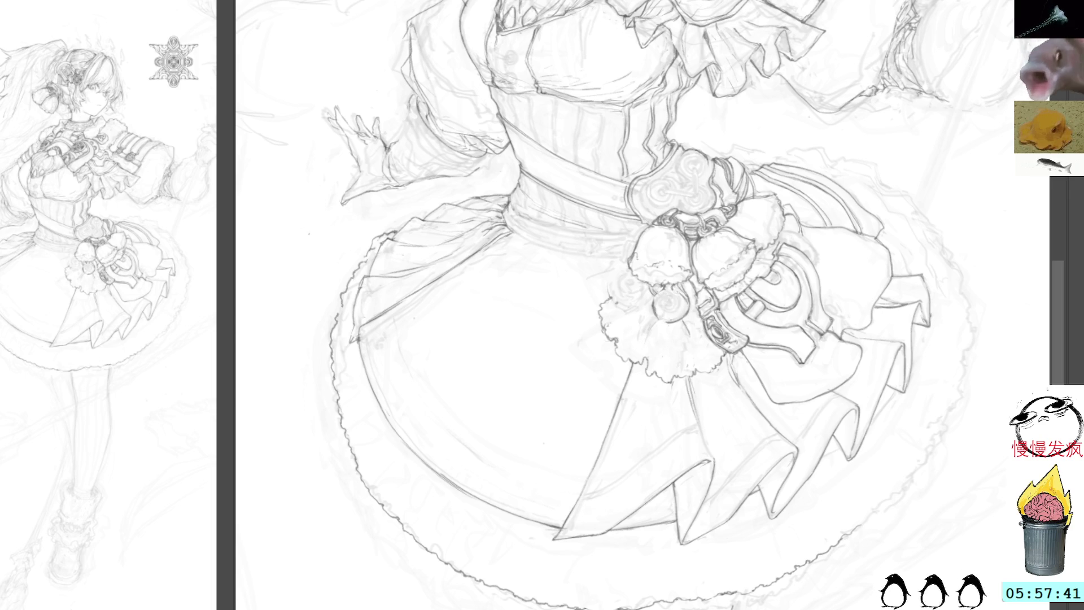
pyautogui.hotkey('ctrl', 'd')
pyautogui.moveTo(684, 326)
pyautogui.mouseDown()
pyautogui.moveTo(694, 308)
pyautogui.moveTo(678, 288)
pyautogui.moveTo(650, 293)
pyautogui.moveTo(690, 292)
pyautogui.mouseUp()
# Step: Erase the old ornament's linework inside the selection and deselect
pyautogui.press('Delete')
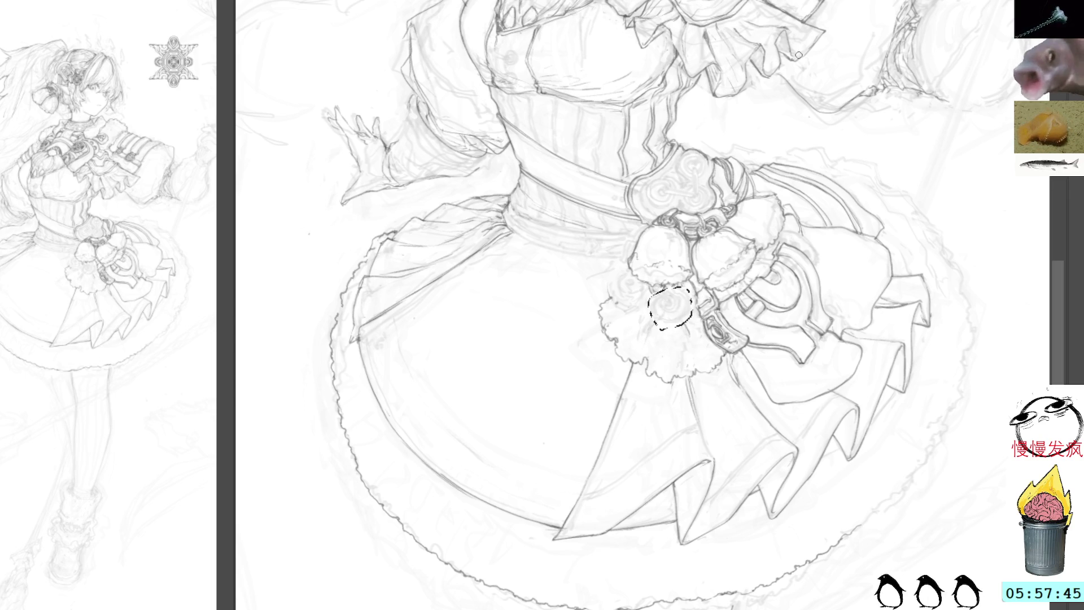
pyautogui.hotkey('ctrl', 'd')
pyautogui.moveTo(784, 83)
pyautogui.mouseDown()
pyautogui.moveTo(785, 141)
pyautogui.moveTo(847, 237)
pyautogui.moveTo(881, 68)
pyautogui.moveTo(872, 31)
pyautogui.moveTo(858, 113)
pyautogui.mouseUp()
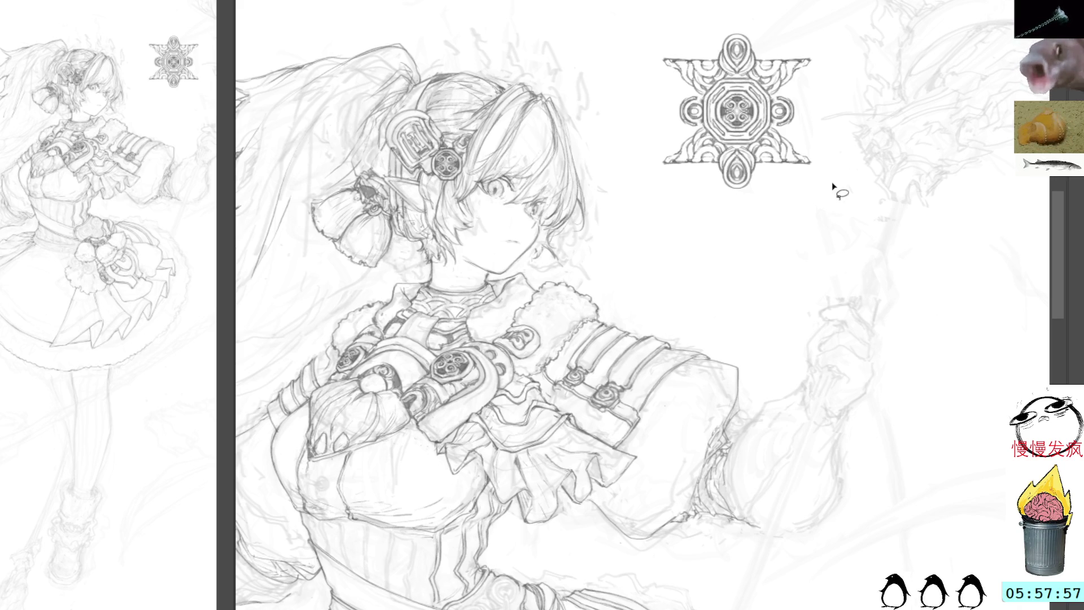
pyautogui.moveTo(726, 235)
pyautogui.mouseDown()
pyautogui.moveTo(699, 41)
pyautogui.moveTo(720, 3)
pyautogui.mouseUp()
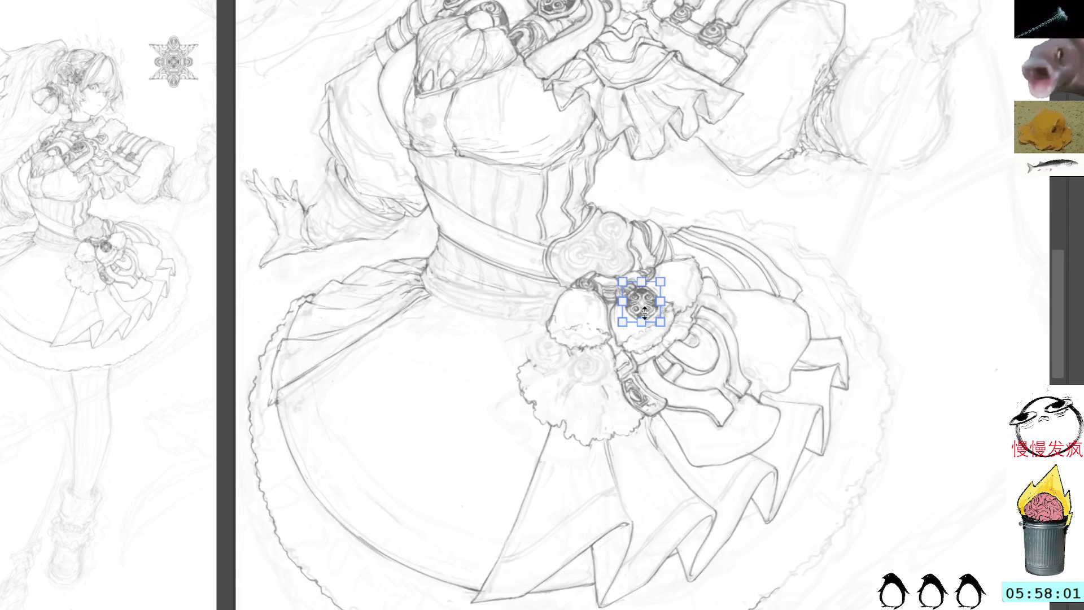
# Step: Place the medallion by the left fur pom-pom, then skew and mesh-warp it to the skirt's curve
pyautogui.moveTo(644, 309); pyautogui.dragTo(590, 367)
pyautogui.press('Return')
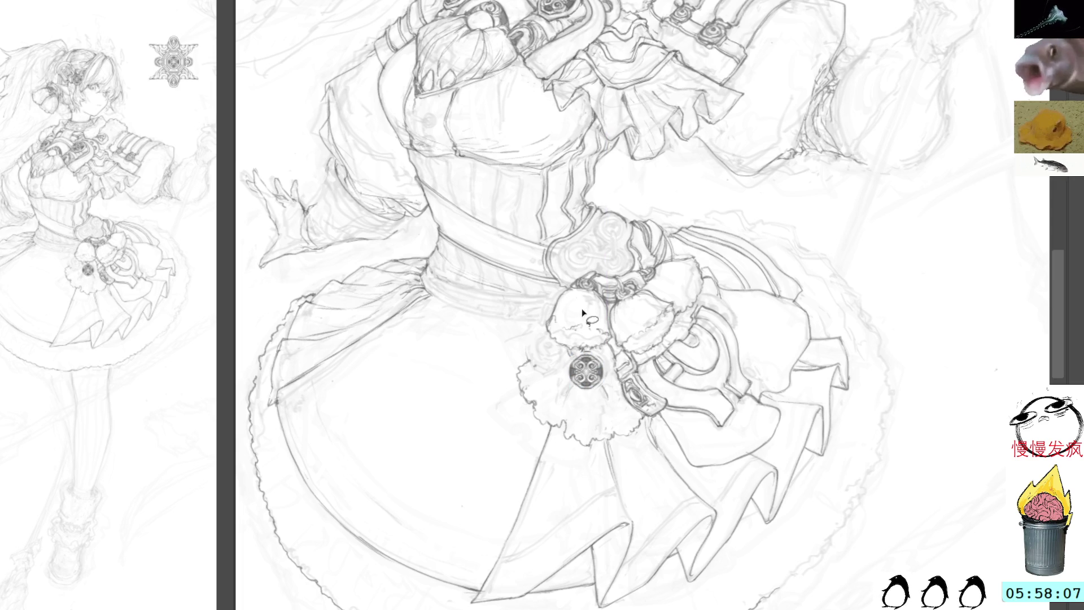
pyautogui.hotkey('ctrl', 't')
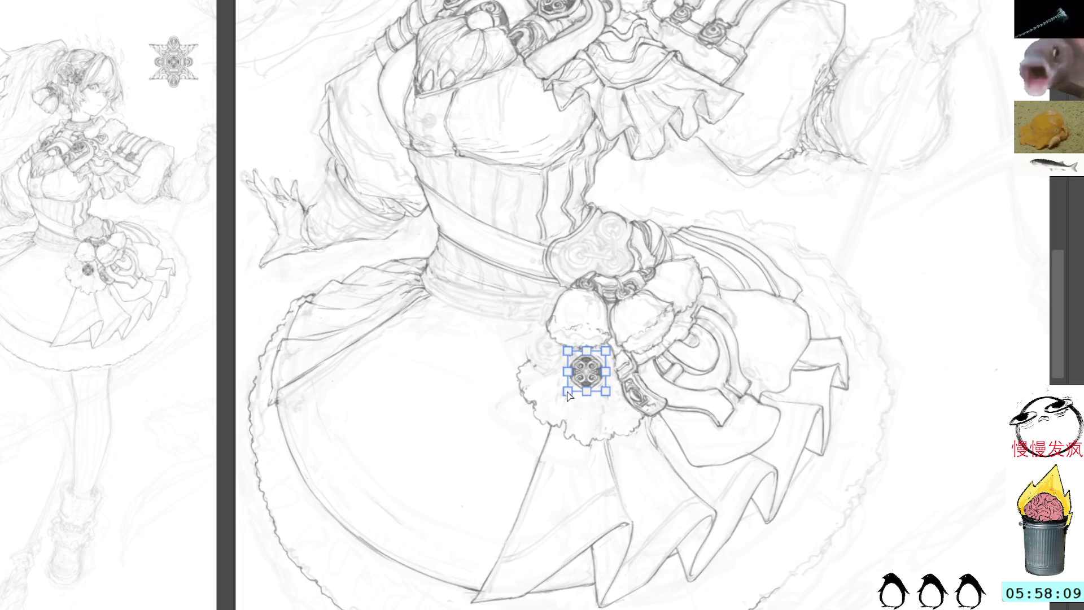
pyautogui.moveTo(567, 390)
pyautogui.mouseDown()
pyautogui.moveTo(557, 393)
pyautogui.moveTo(609, 395)
pyautogui.moveTo(554, 396)
pyautogui.mouseUp()
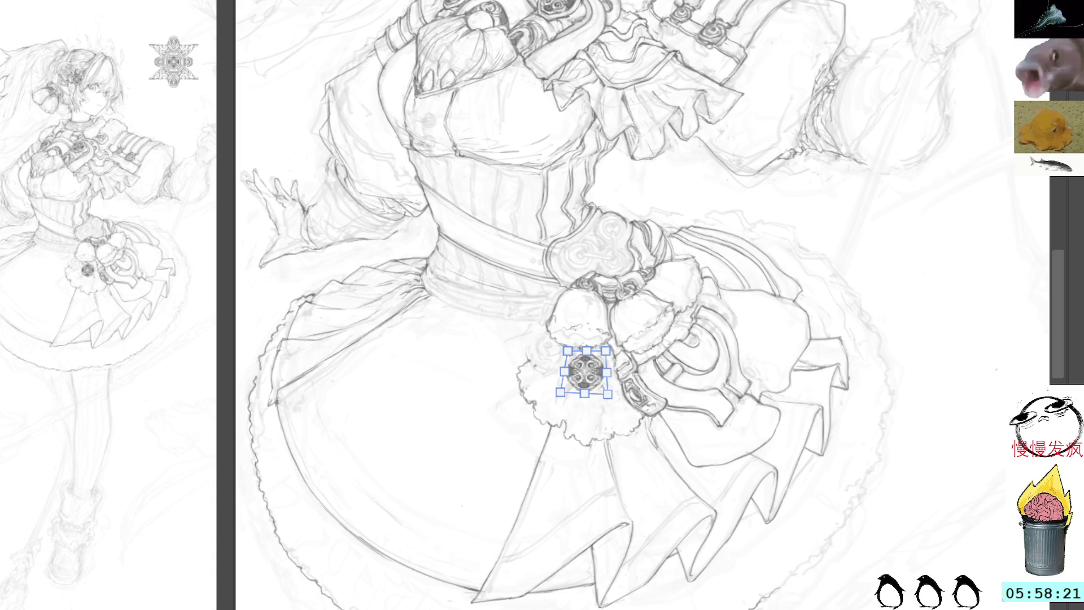
pyautogui.hotkey('ctrl', 'alt', 'w')
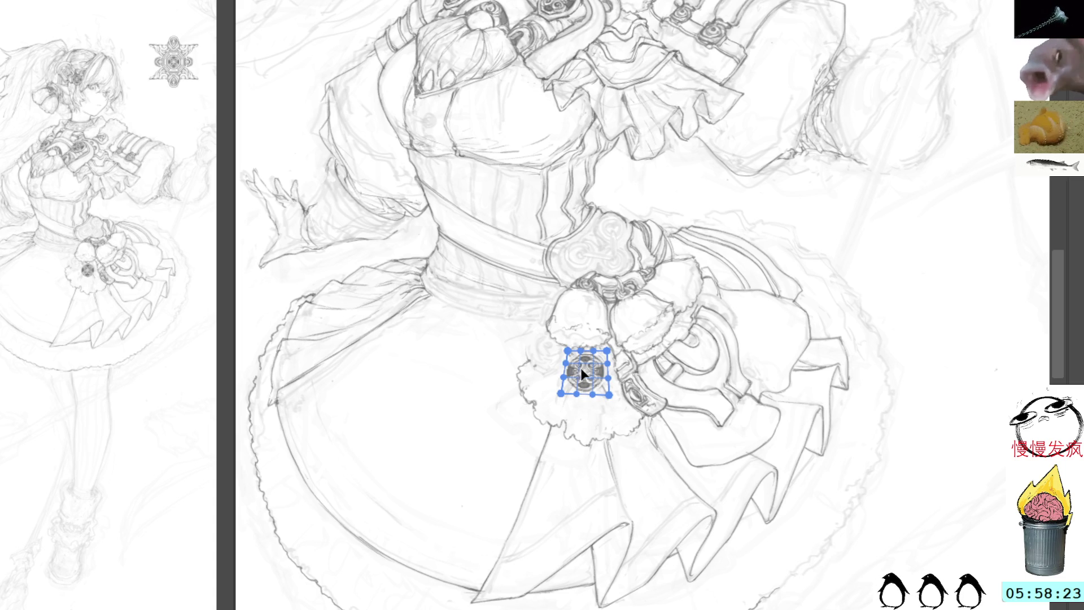
pyautogui.moveTo(579, 362); pyautogui.dragTo(585, 374)
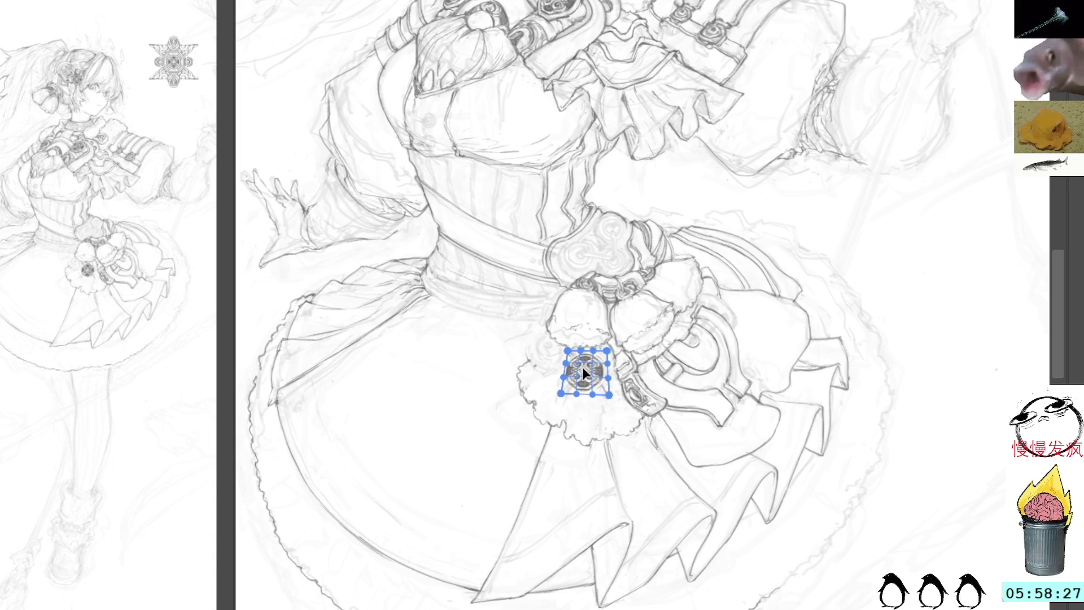
pyautogui.press('Return')
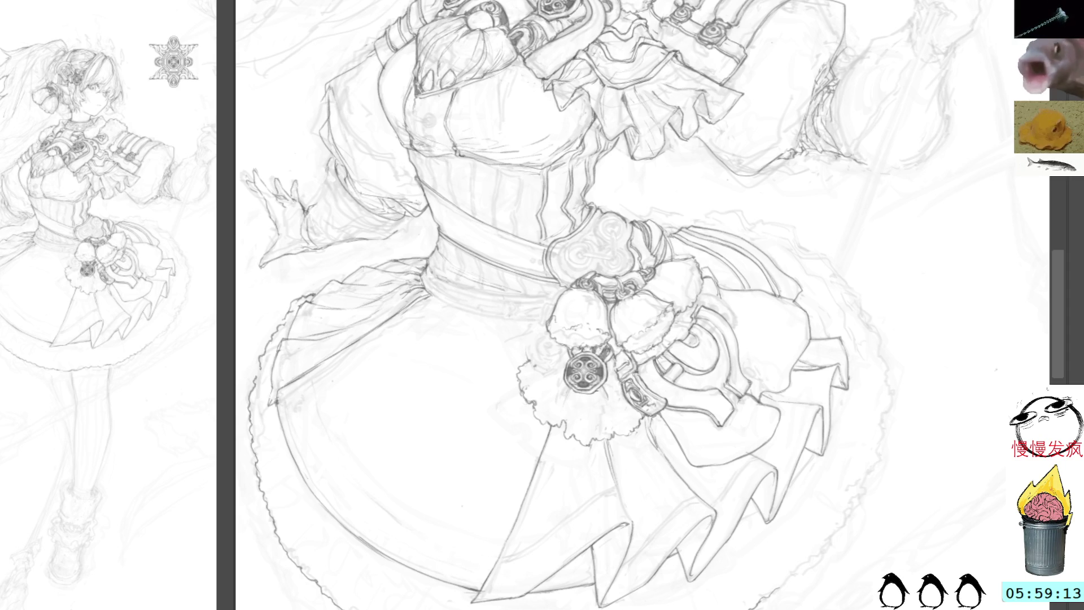
pyautogui.moveTo(631, 263); pyautogui.dragTo(676, 210)
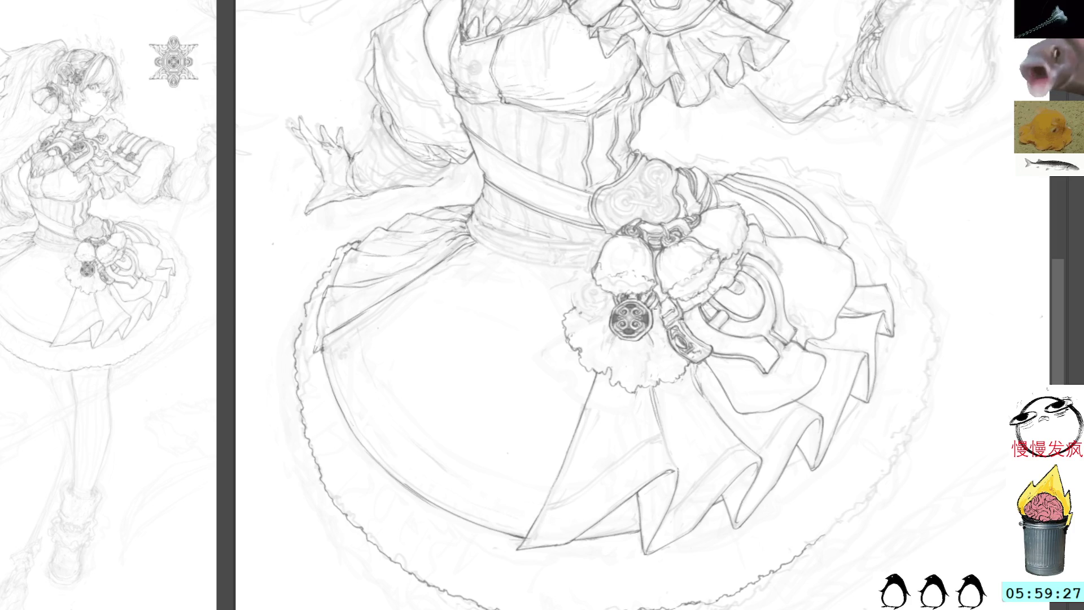
# Step: Draw a short dark stroke just under the medallion, replacing a misplaced first attempt
pyautogui.moveTo(656, 318)
pyautogui.mouseDown()
pyautogui.moveTo(653, 339)
pyautogui.moveTo(604, 341)
pyautogui.moveTo(633, 352)
pyautogui.mouseUp()
pyautogui.hotkey('ctrl', 'z')
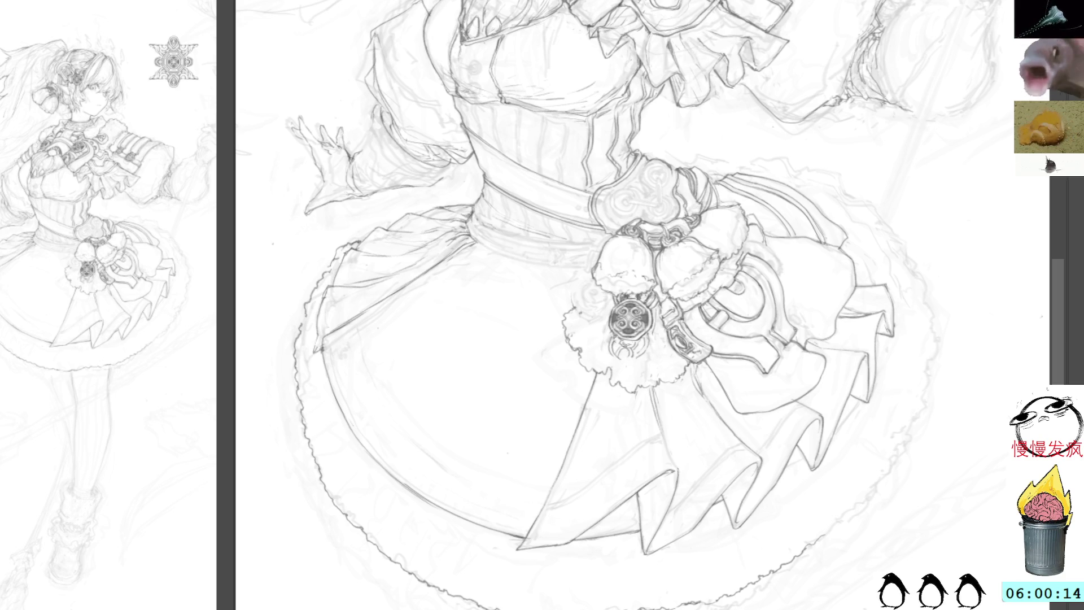
pyautogui.moveTo(613, 359)
pyautogui.mouseDown()
pyautogui.moveTo(626, 363)
pyautogui.moveTo(630, 351)
pyautogui.moveTo(610, 347)
pyautogui.moveTo(621, 364)
pyautogui.moveTo(619, 351)
pyautogui.mouseUp()
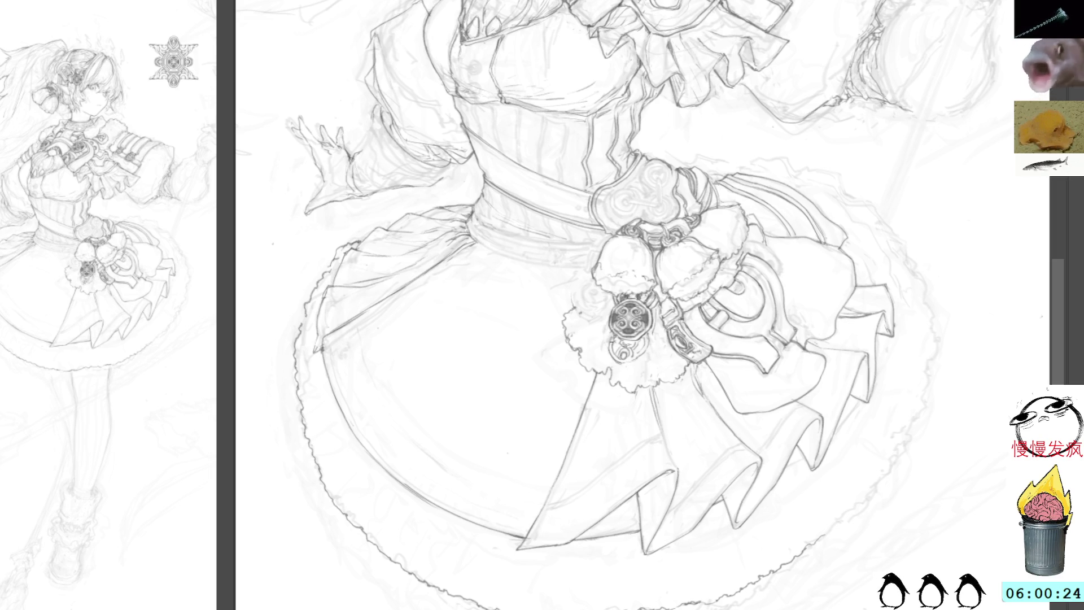
pyautogui.moveTo(726, 226); pyautogui.dragTo(627, 193)
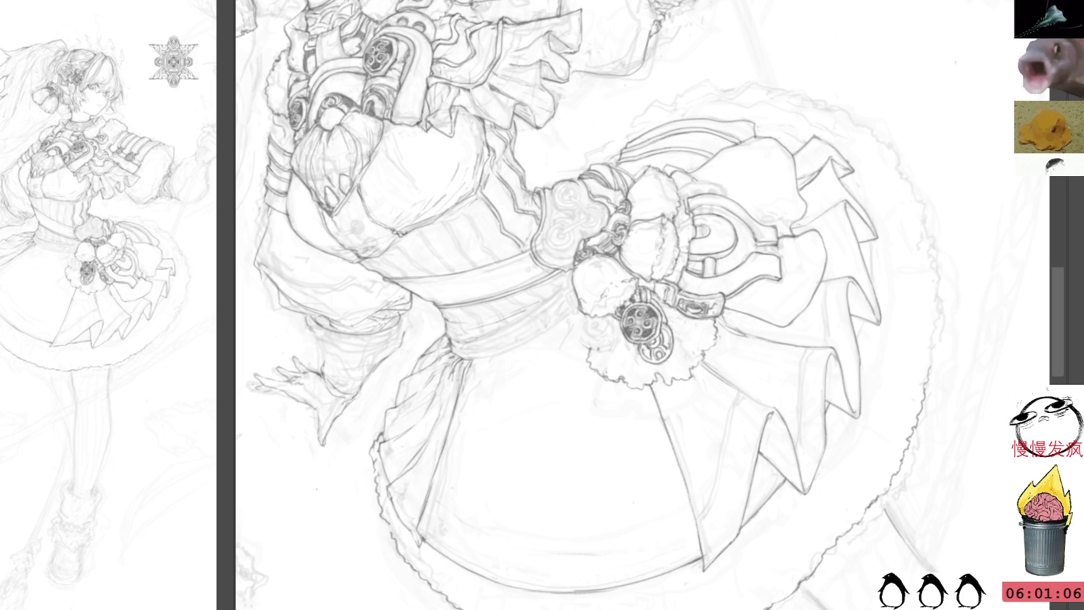
pyautogui.moveTo(796, 169)
pyautogui.mouseDown()
pyautogui.moveTo(706, 68)
pyautogui.moveTo(608, 5)
pyautogui.mouseUp()
# Step: Draw a pencil line down the belt sash's edge beside the medallion, redrawing it once
pyautogui.scroll(-3, 643, 305)
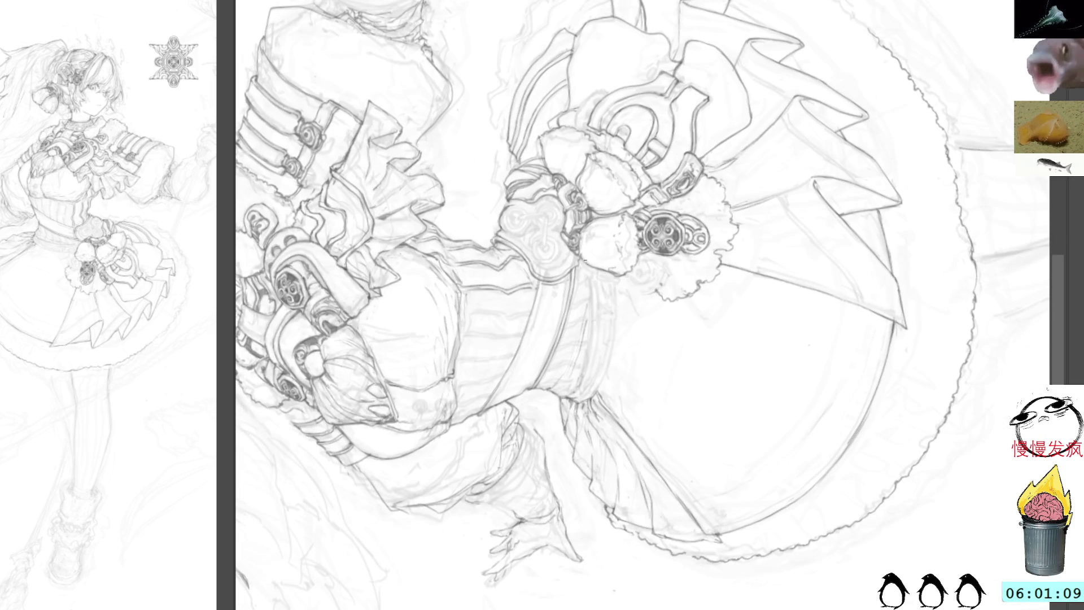
pyautogui.moveTo(585, 270); pyautogui.dragTo(581, 379)
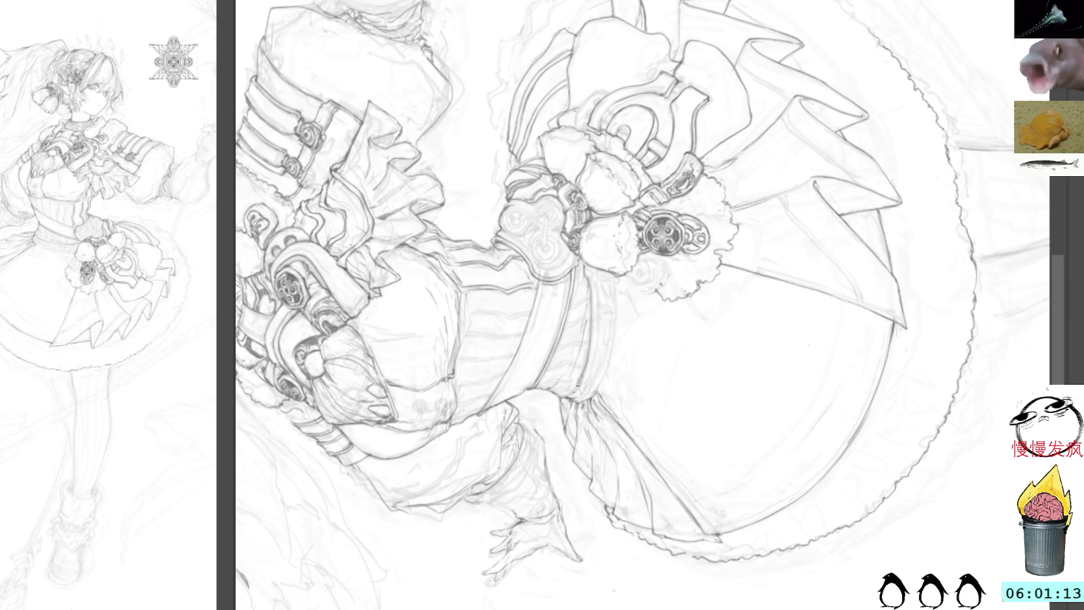
pyautogui.press('Delete')
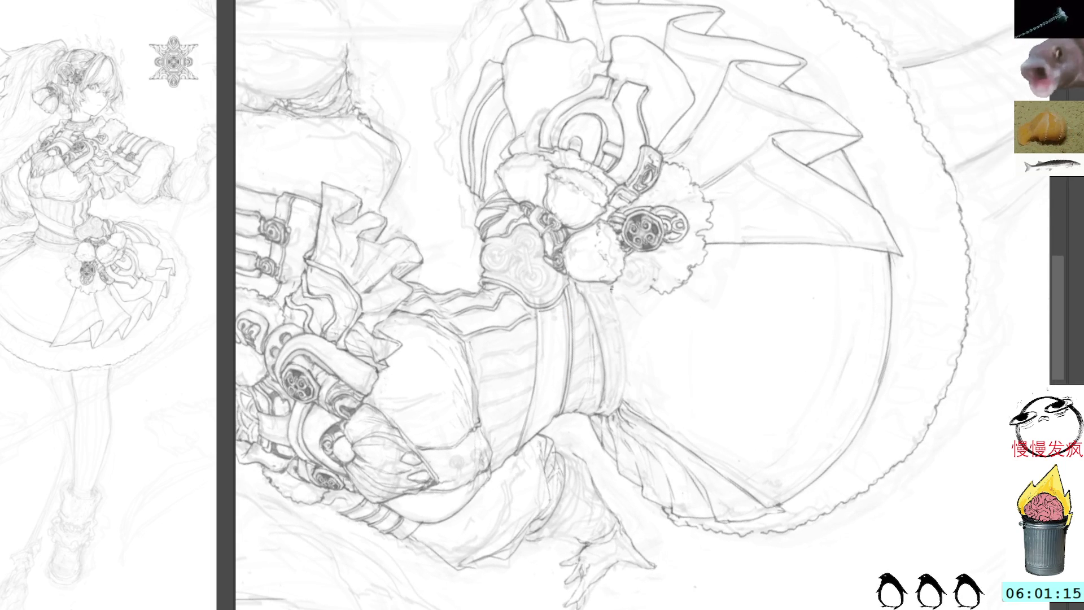
pyautogui.moveTo(611, 291)
pyautogui.mouseDown()
pyautogui.moveTo(627, 341)
pyautogui.moveTo(622, 409)
pyautogui.moveTo(621, 390)
pyautogui.mouseUp()
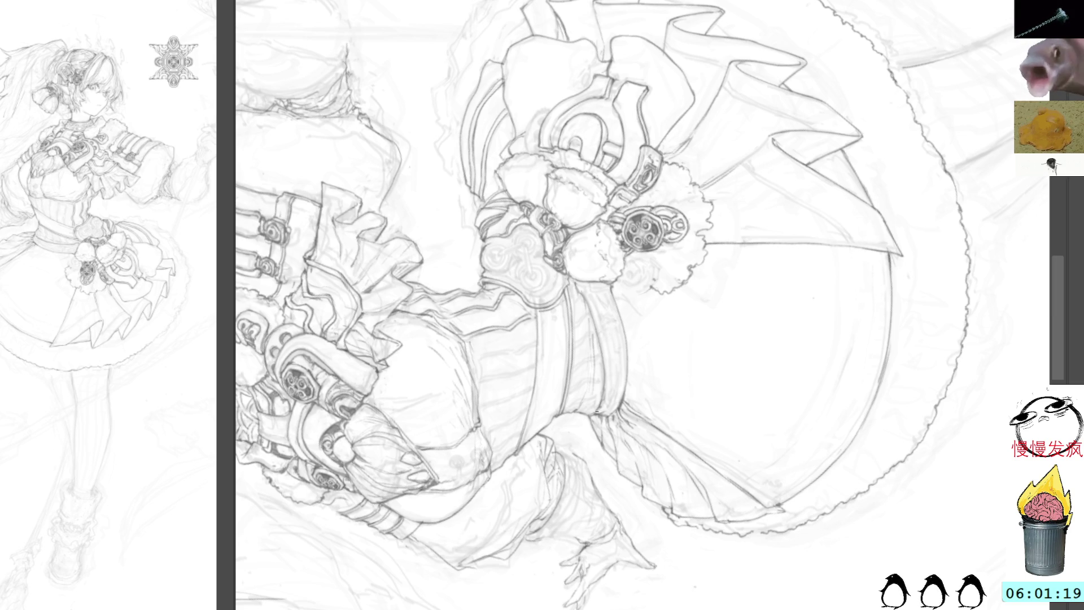
pyautogui.moveTo(800, 131)
pyautogui.mouseDown()
pyautogui.moveTo(815, 213)
pyautogui.moveTo(760, 245)
pyautogui.mouseUp()
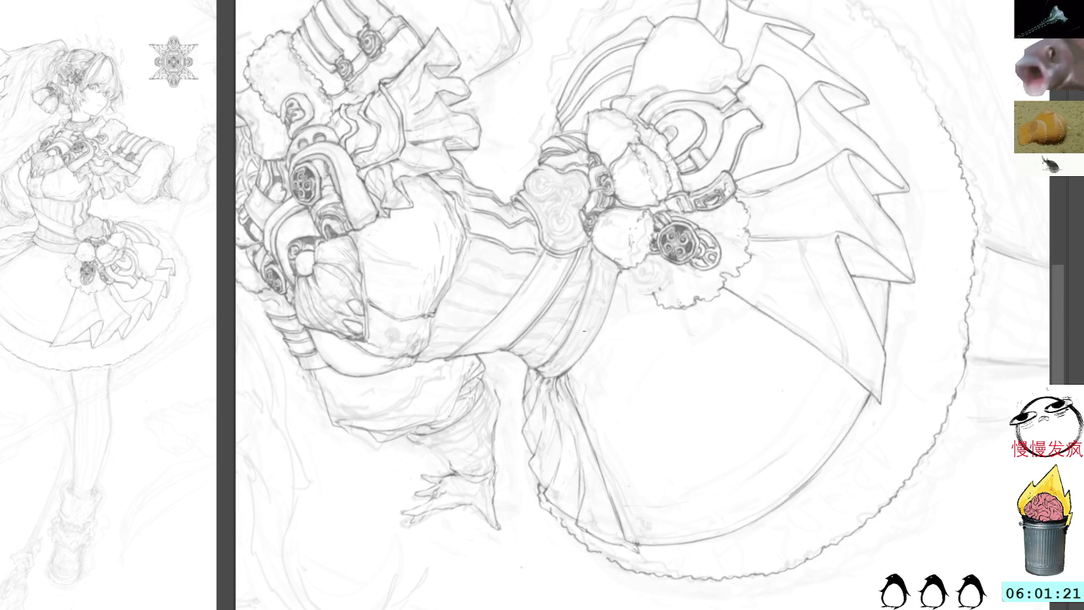
pyautogui.moveTo(687, 245); pyautogui.dragTo(648, 199)
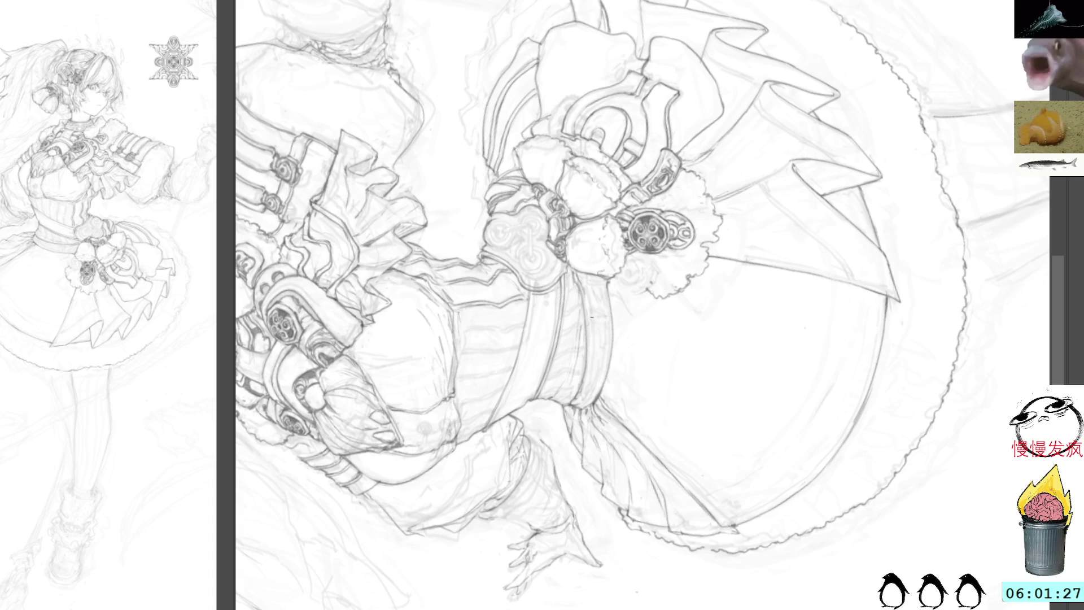
pyautogui.moveTo(592, 319)
pyautogui.mouseDown()
pyautogui.moveTo(682, 277)
pyautogui.moveTo(688, 364)
pyautogui.moveTo(646, 291)
pyautogui.moveTo(491, 186)
pyautogui.moveTo(425, 169)
pyautogui.mouseUp()
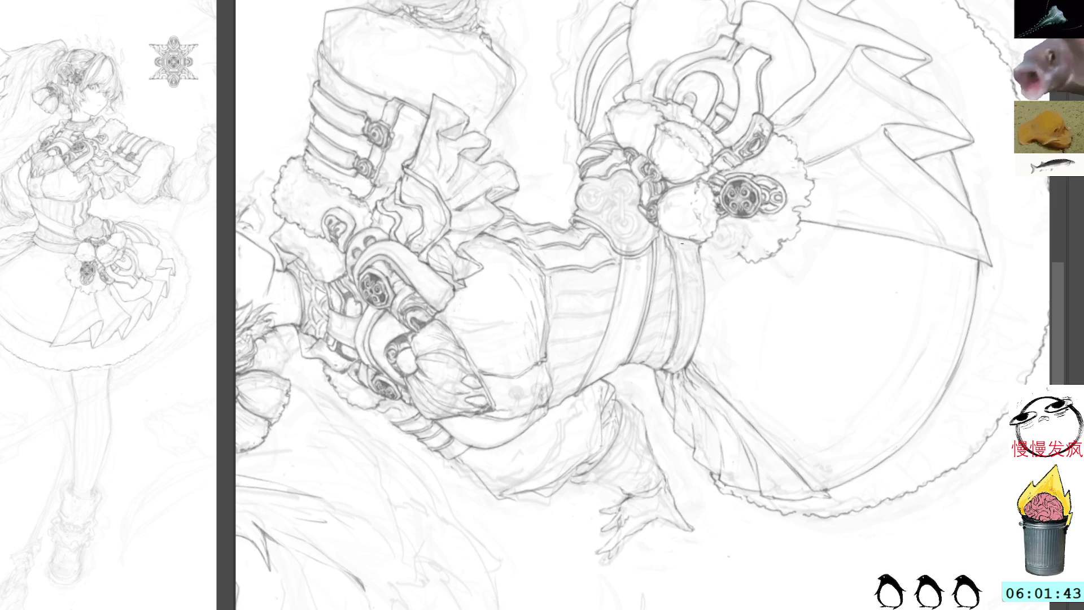
pyautogui.moveTo(682, 244)
pyautogui.mouseDown()
pyautogui.moveTo(751, 238)
pyautogui.moveTo(702, 287)
pyautogui.mouseUp()
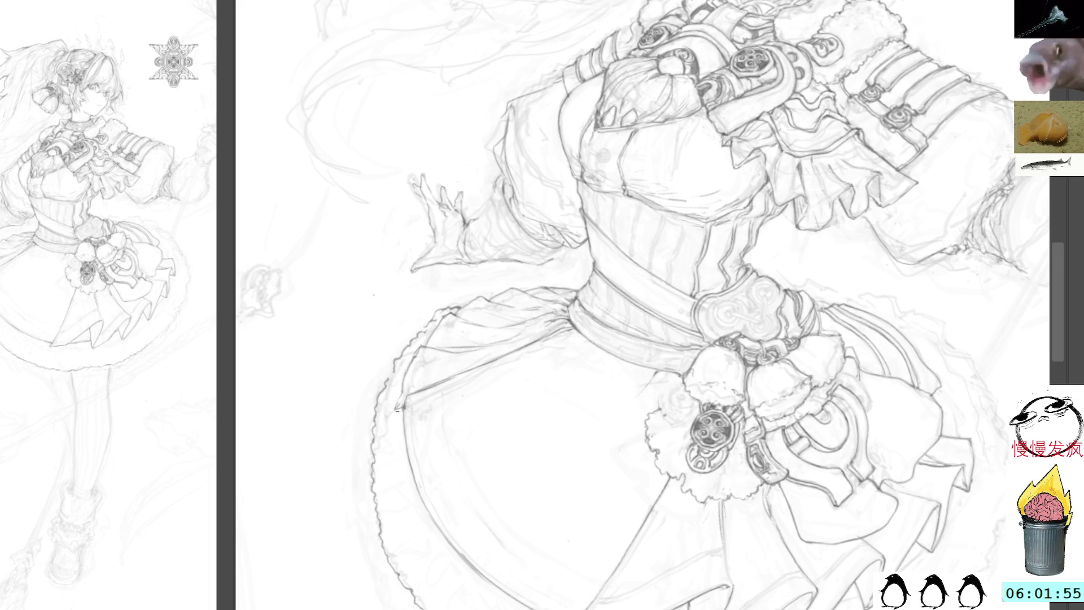
# Step: Darken the leg's contour line below the skirt hem with repeated pencil strokes
pyautogui.moveTo(621, 564)
pyautogui.mouseDown()
pyautogui.moveTo(621, 17)
pyautogui.moveTo(621, 141)
pyautogui.mouseUp()
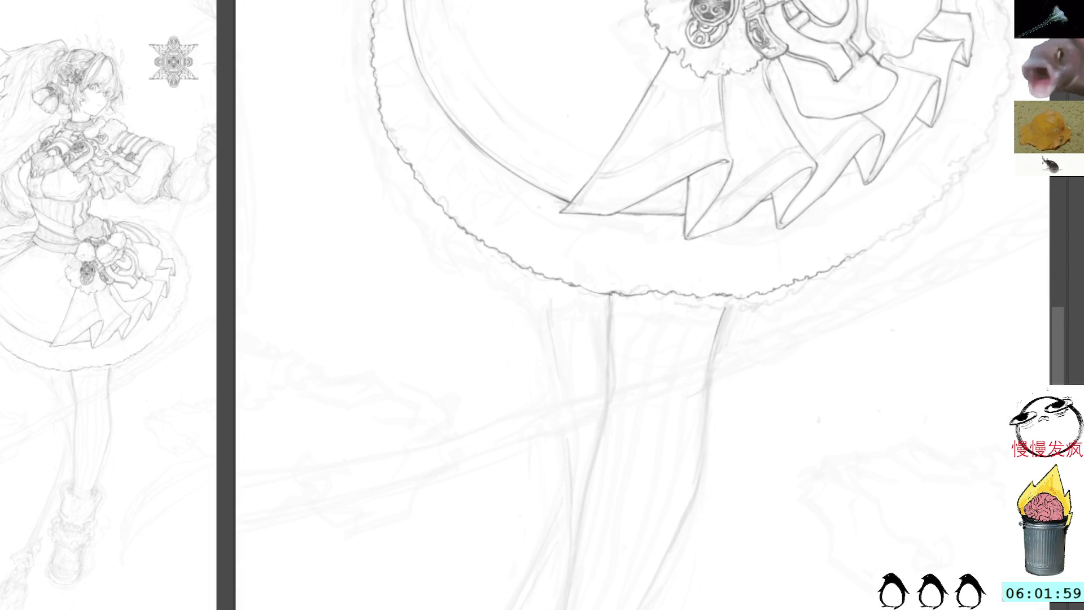
pyautogui.moveTo(610, 298); pyautogui.dragTo(608, 393)
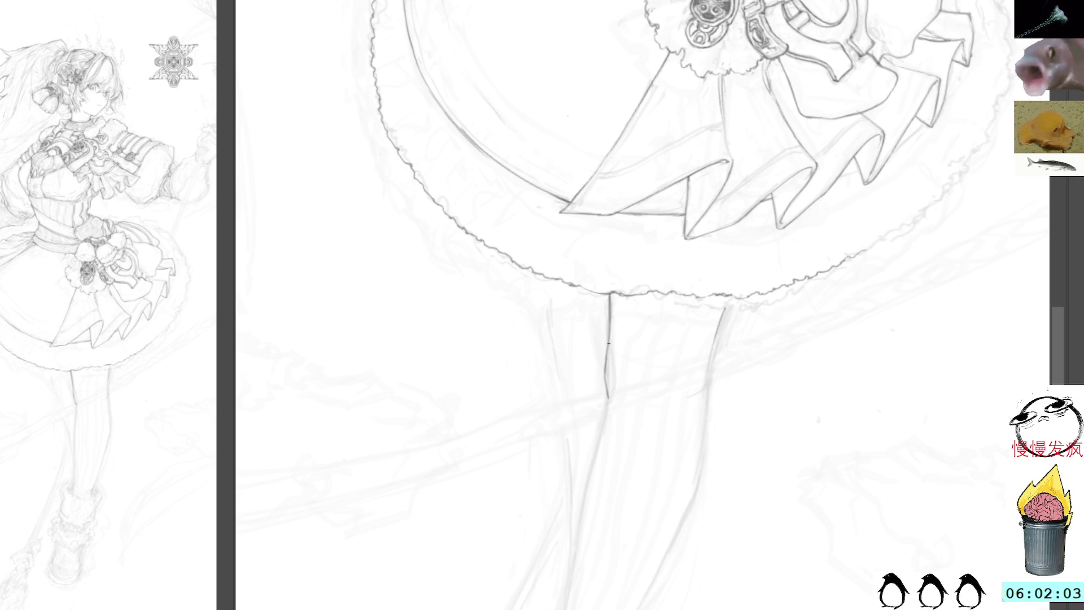
pyautogui.moveTo(610, 320); pyautogui.dragTo(607, 397)
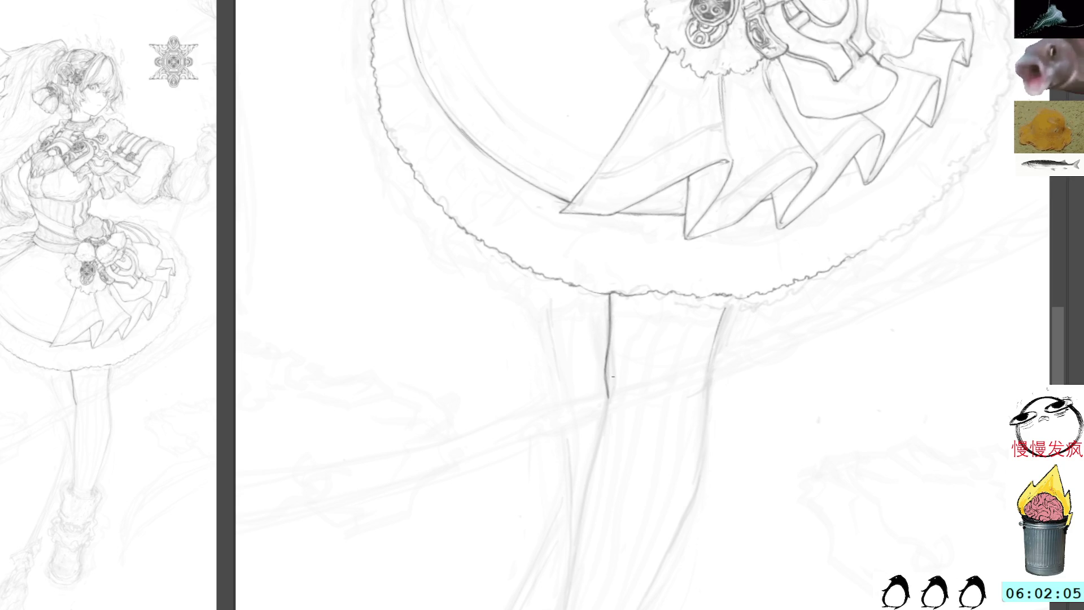
pyautogui.moveTo(780, 246); pyautogui.dragTo(685, 199)
pyautogui.hotkey('ctrl', 'z')
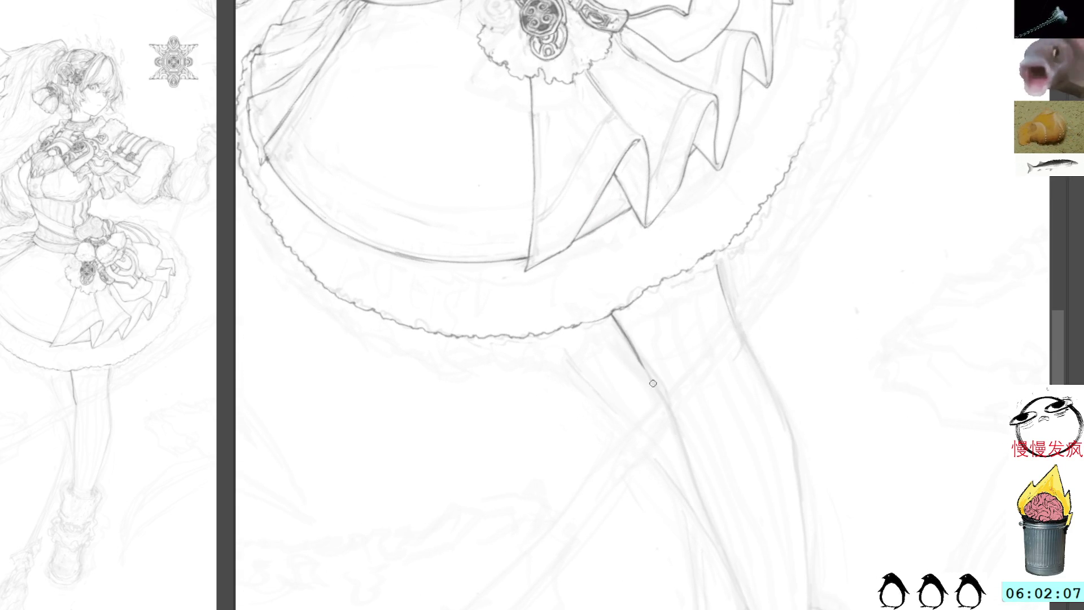
pyautogui.moveTo(629, 333); pyautogui.dragTo(639, 360)
pyautogui.moveTo(619, 313); pyautogui.dragTo(662, 386)
pyautogui.moveTo(638, 340)
pyautogui.mouseDown()
pyautogui.moveTo(666, 394)
pyautogui.moveTo(636, 360)
pyautogui.moveTo(650, 377)
pyautogui.mouseUp()
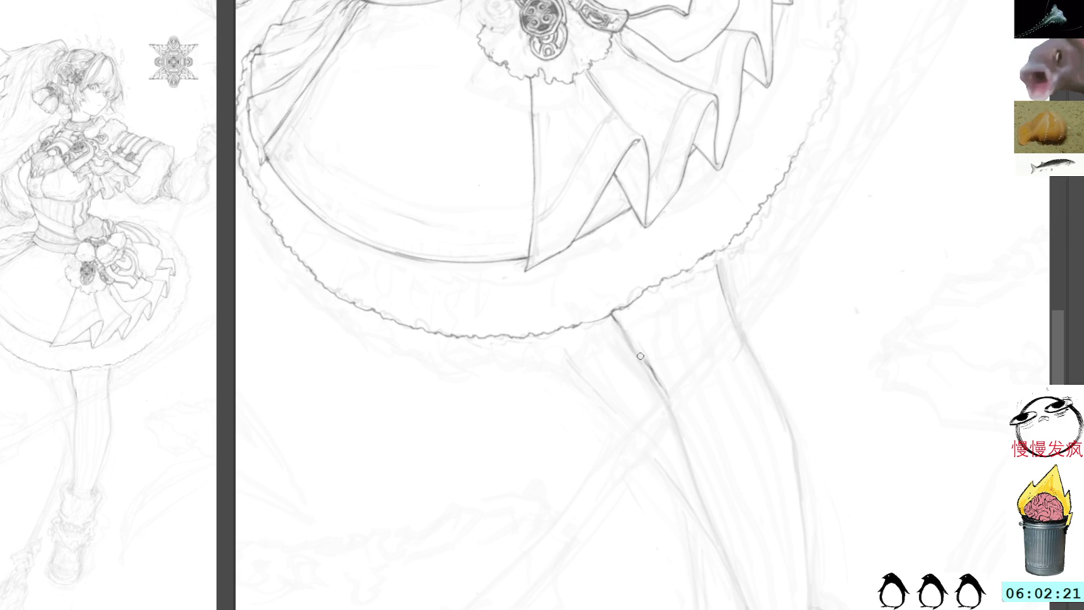
pyautogui.moveTo(615, 319)
pyautogui.mouseDown()
pyautogui.moveTo(674, 401)
pyautogui.moveTo(675, 426)
pyautogui.mouseUp()
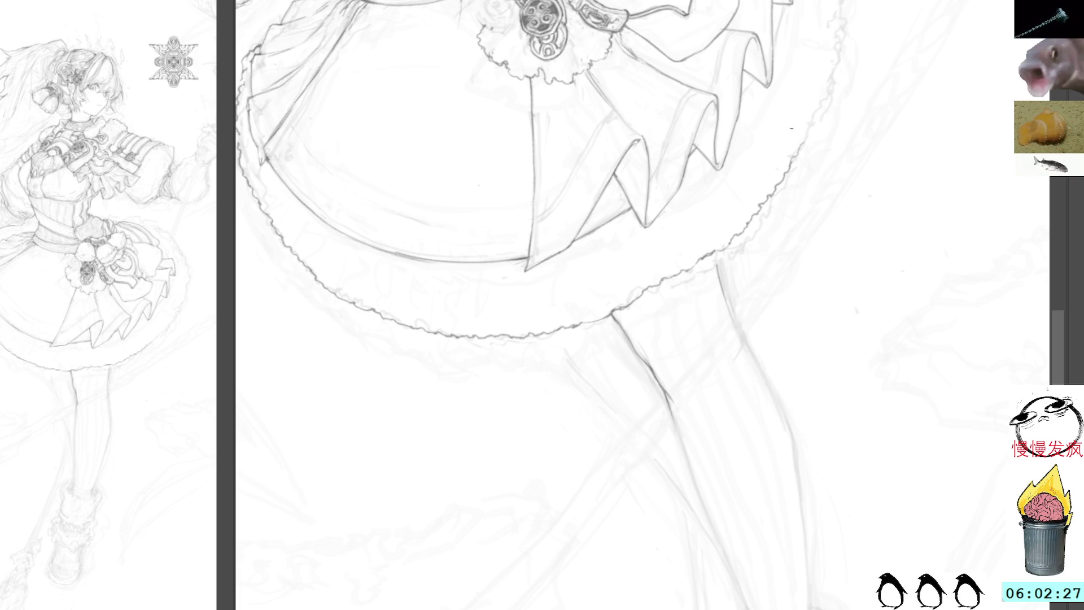
# Step: Redraw the right thigh contour below the hem, undoing a rough restroke
pyautogui.scroll(-5, 694, 350)
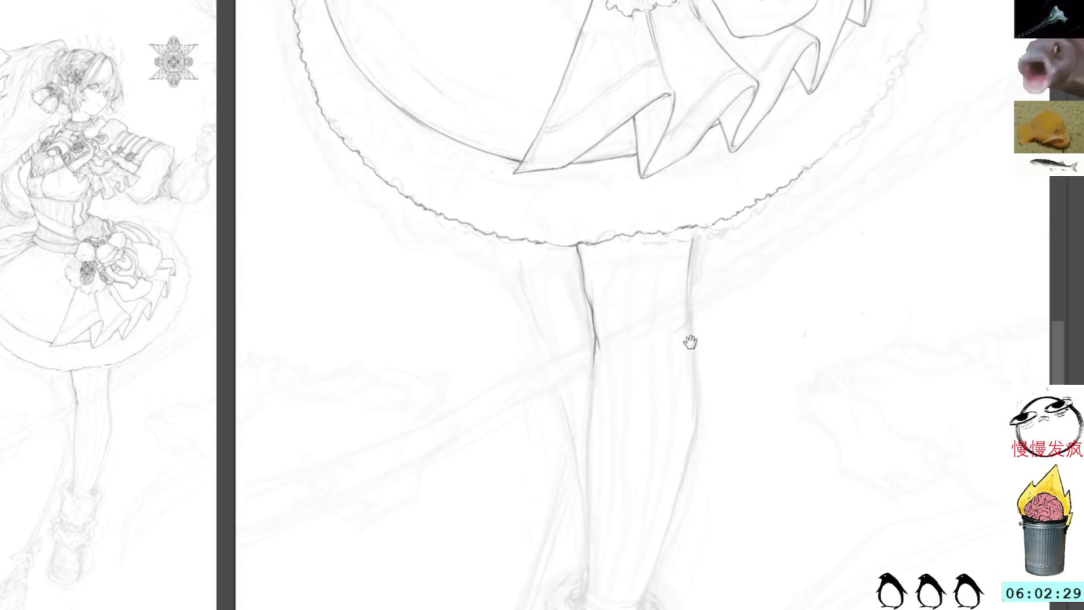
pyautogui.moveTo(638, 160); pyautogui.dragTo(630, 241)
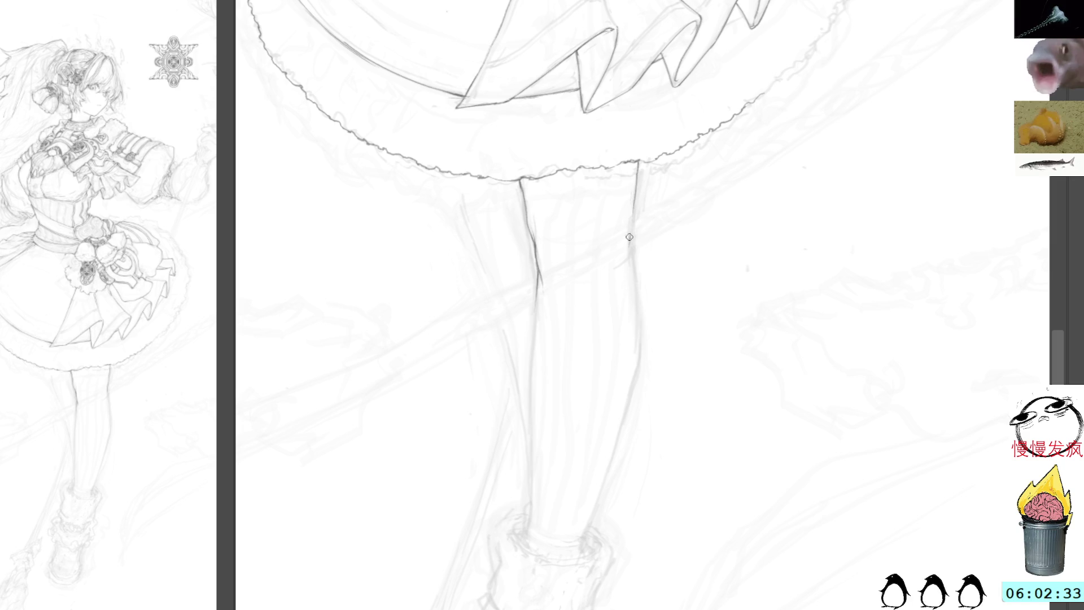
pyautogui.moveTo(638, 160); pyautogui.dragTo(629, 276)
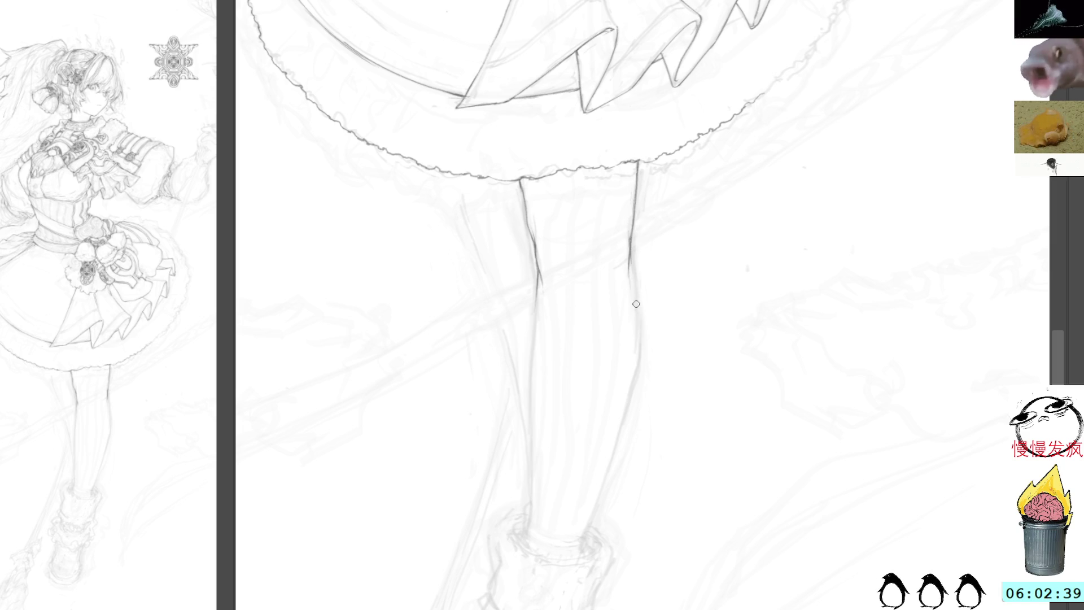
pyautogui.moveTo(636, 225); pyautogui.dragTo(633, 273)
pyautogui.hotkey('ctrl', 'z')
pyautogui.hotkey('ctrl', 'z')
pyautogui.hotkey('ctrl', 'z')
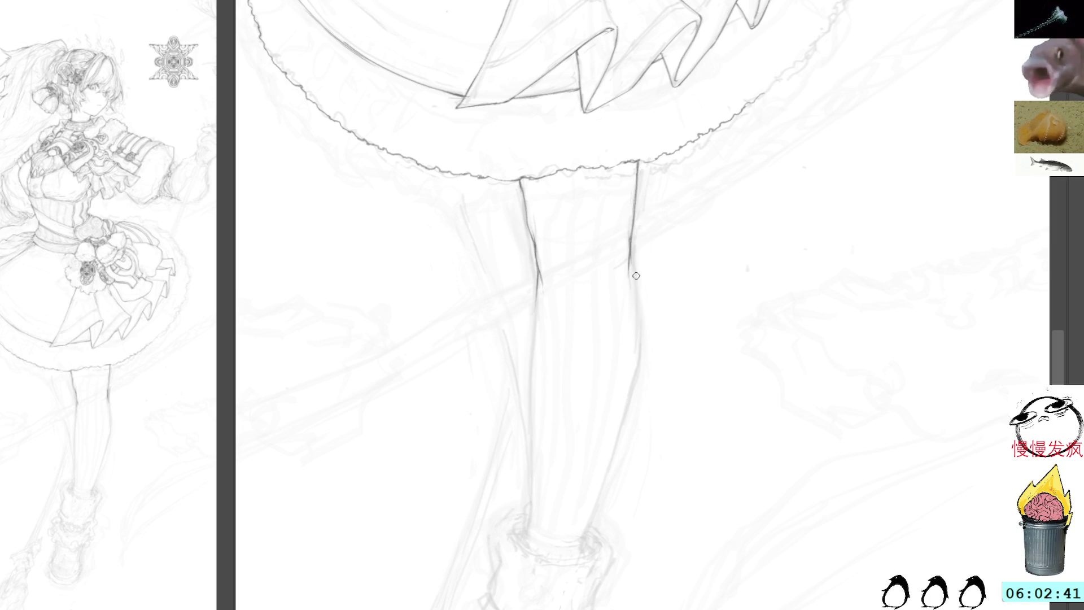
# Step: Extend the leg's outer contour down to the boot cuff and trace its left contour
pyautogui.moveTo(664, 341)
pyautogui.mouseDown()
pyautogui.moveTo(627, 283)
pyautogui.moveTo(607, 184)
pyautogui.moveTo(587, 212)
pyautogui.moveTo(588, 258)
pyautogui.mouseUp()
pyautogui.moveTo(586, 208); pyautogui.dragTo(589, 271)
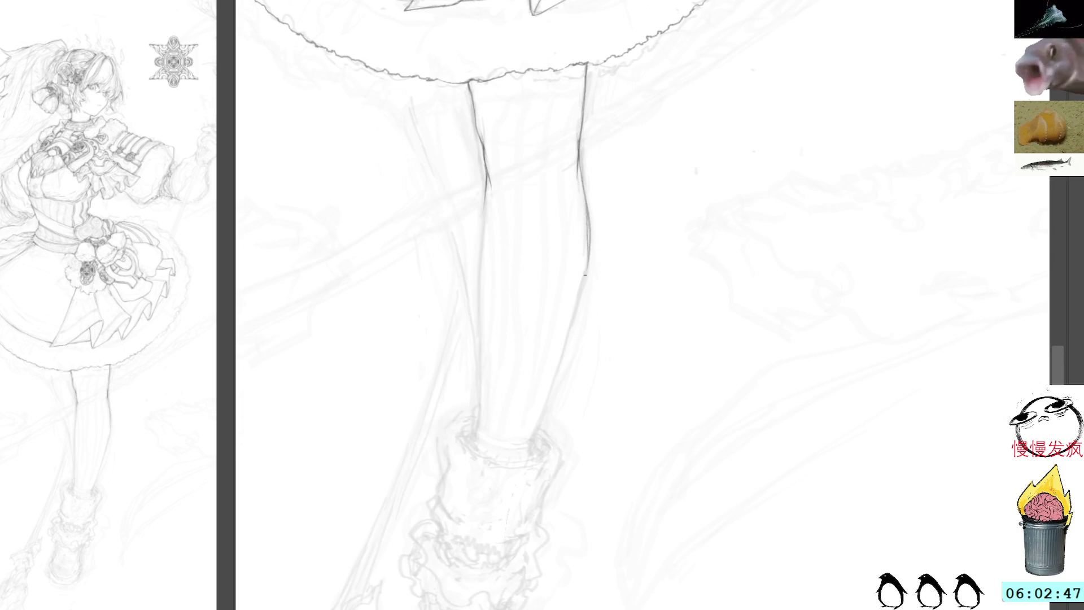
pyautogui.moveTo(588, 222); pyautogui.dragTo(590, 282)
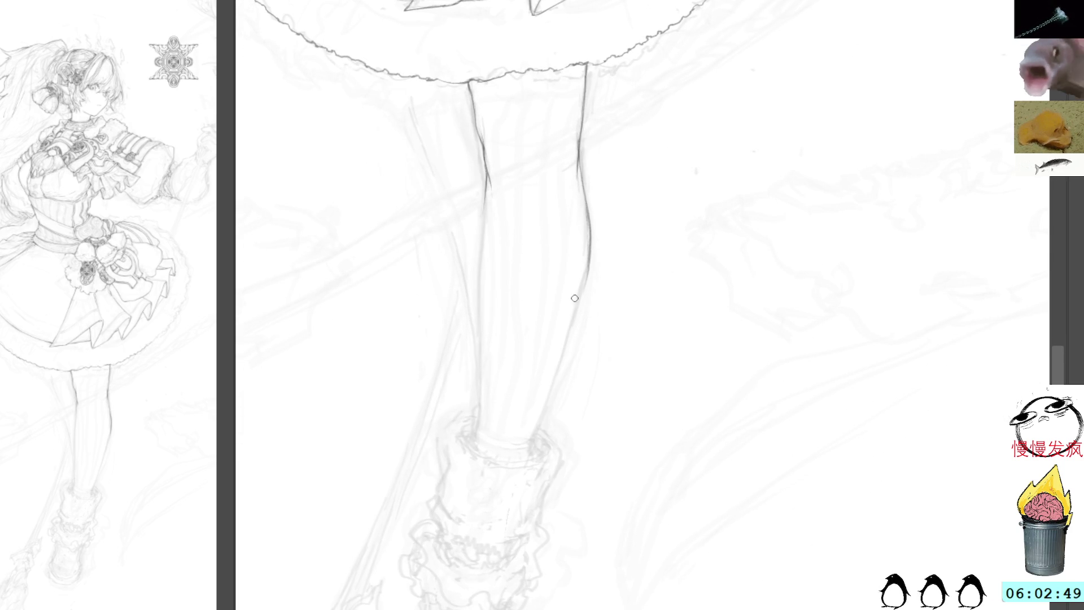
pyautogui.moveTo(703, 149)
pyautogui.mouseDown()
pyautogui.moveTo(647, 105)
pyautogui.moveTo(609, 107)
pyautogui.mouseUp()
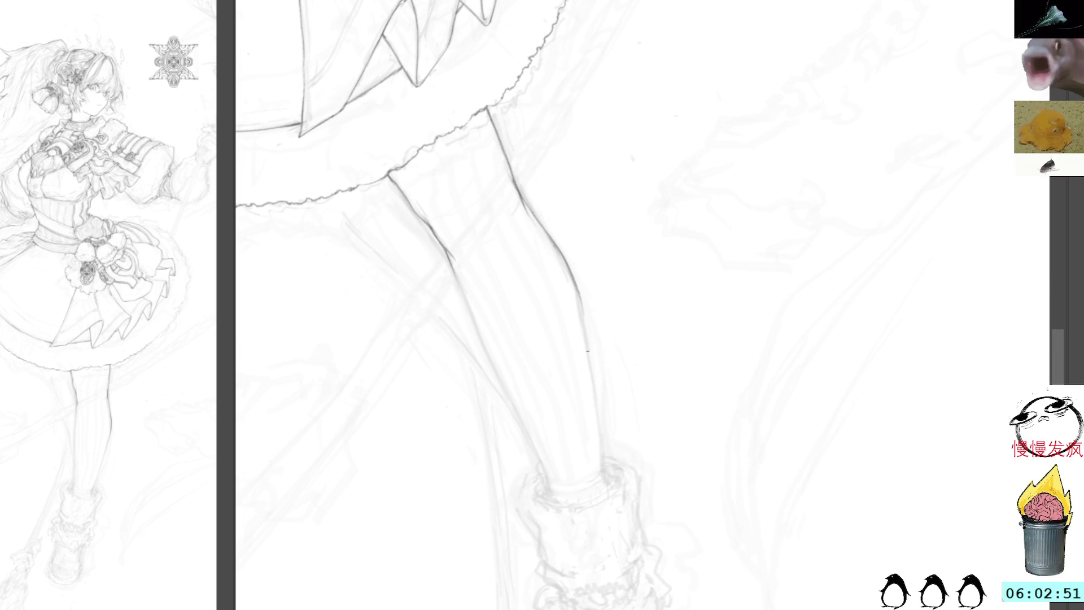
pyautogui.moveTo(578, 285); pyautogui.dragTo(599, 398)
pyautogui.moveTo(597, 417)
pyautogui.mouseDown()
pyautogui.moveTo(606, 479)
pyautogui.moveTo(602, 468)
pyautogui.mouseUp()
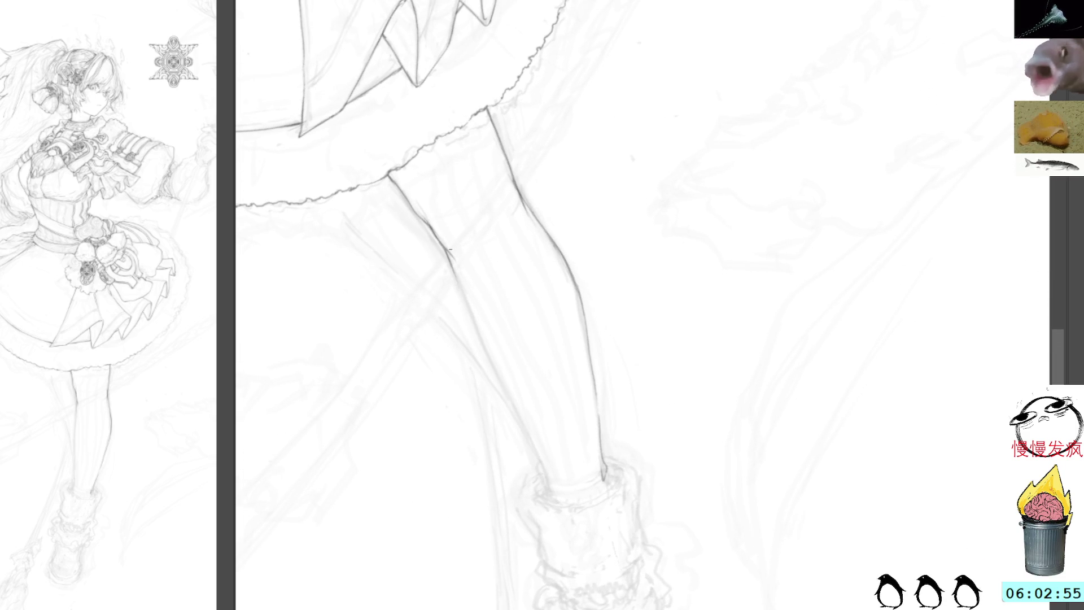
pyautogui.moveTo(454, 273); pyautogui.dragTo(549, 489)
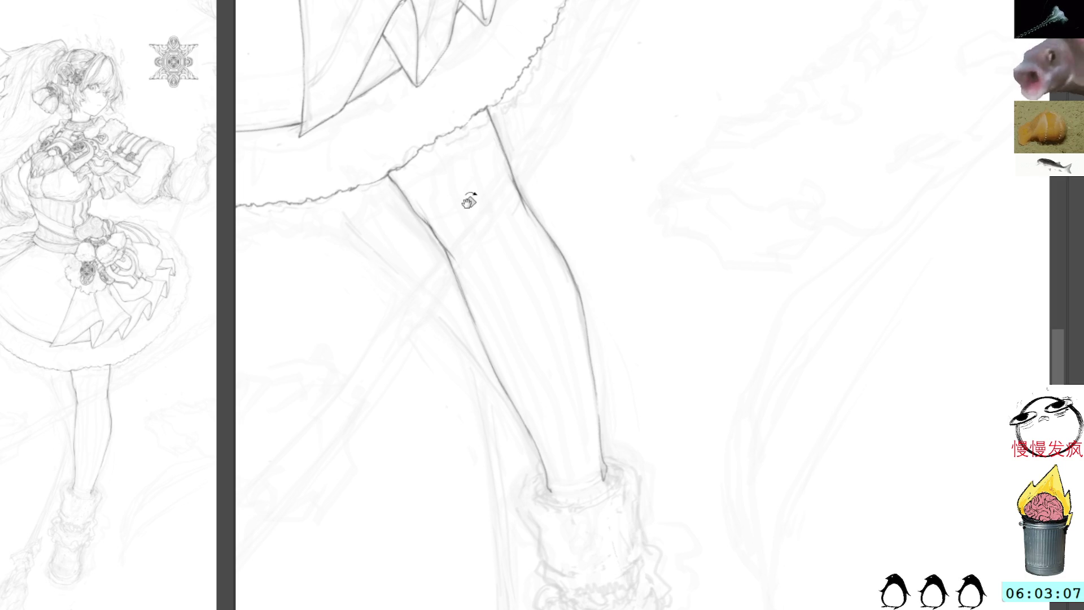
# Step: Erase a rough section of the leg contour, redraw it darker and close the lower gap
pyautogui.press('Home')
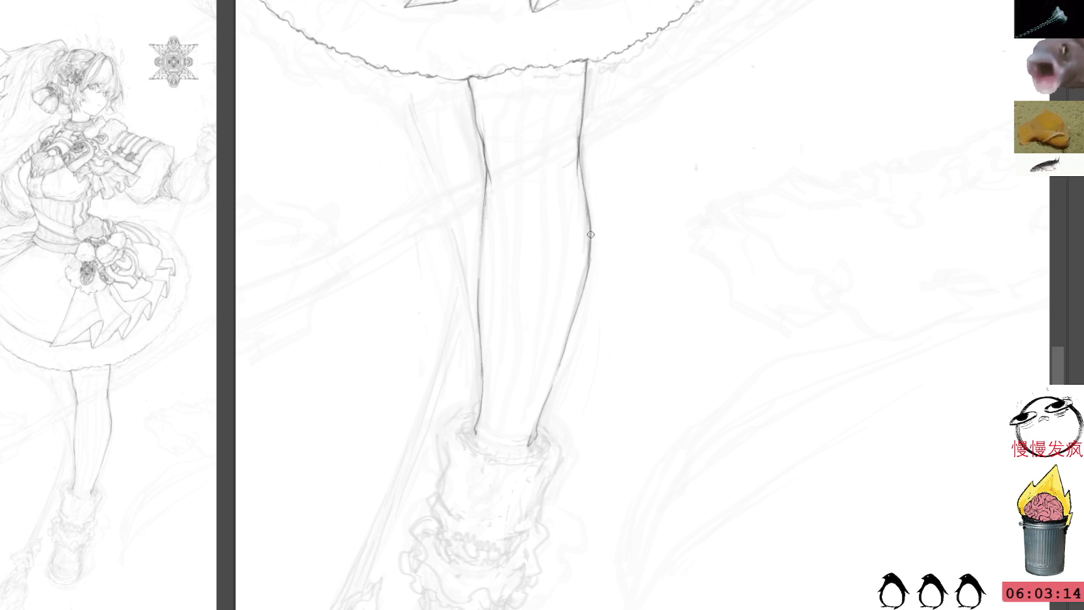
pyautogui.moveTo(595, 241); pyautogui.dragTo(580, 313)
pyautogui.moveTo(588, 264); pyautogui.dragTo(584, 285)
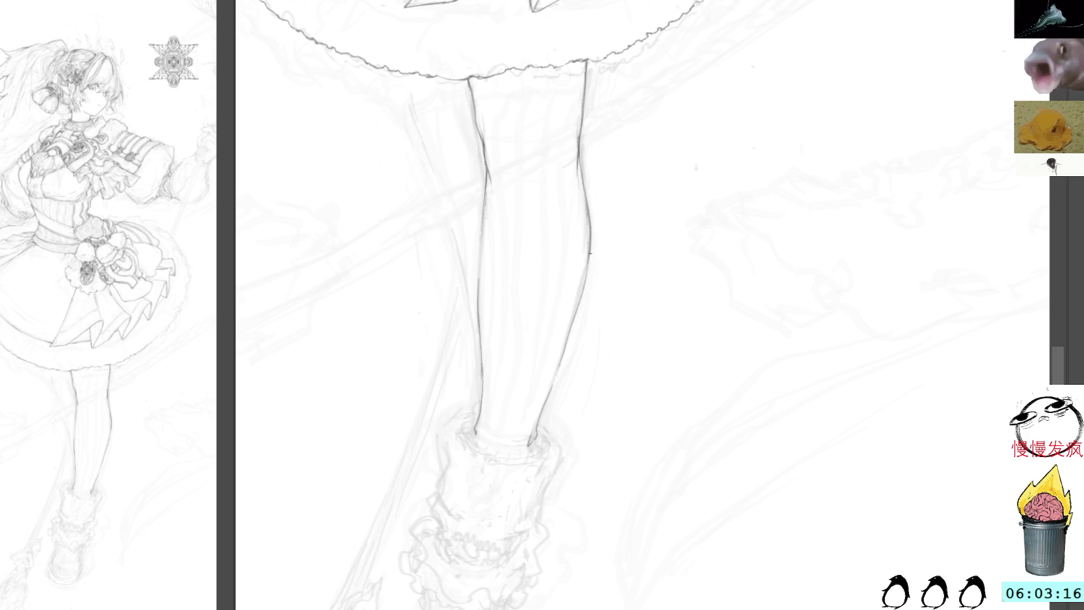
pyautogui.moveTo(560, 359); pyautogui.dragTo(536, 432)
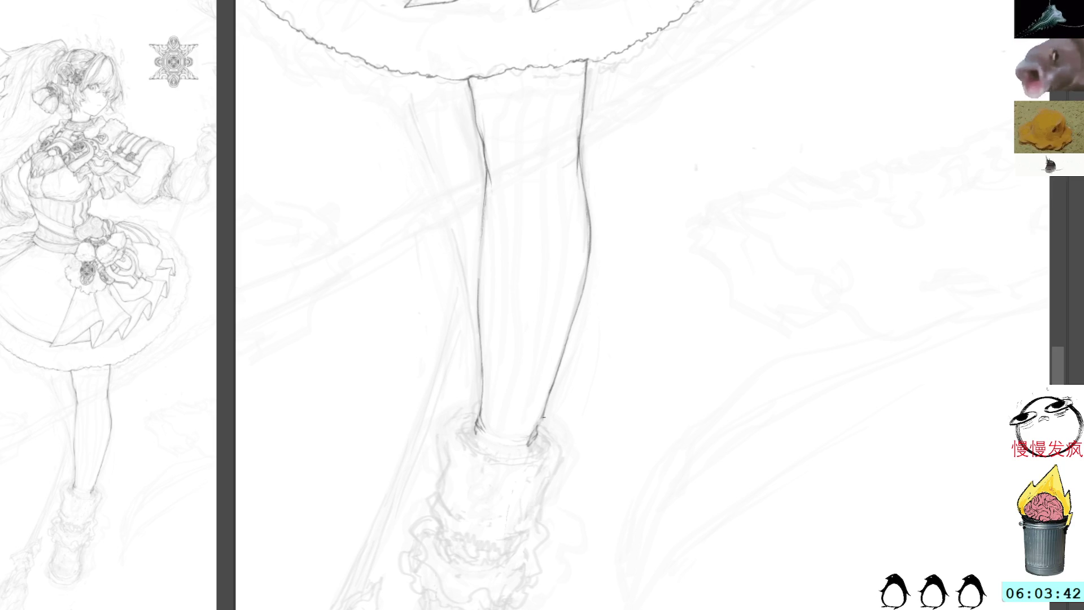
pyautogui.moveTo(708, 144); pyautogui.dragTo(700, 157)
# Step: Sketch short refining strokes along the hair's right edge next to the face
pyautogui.scroll(10, 700, 157)
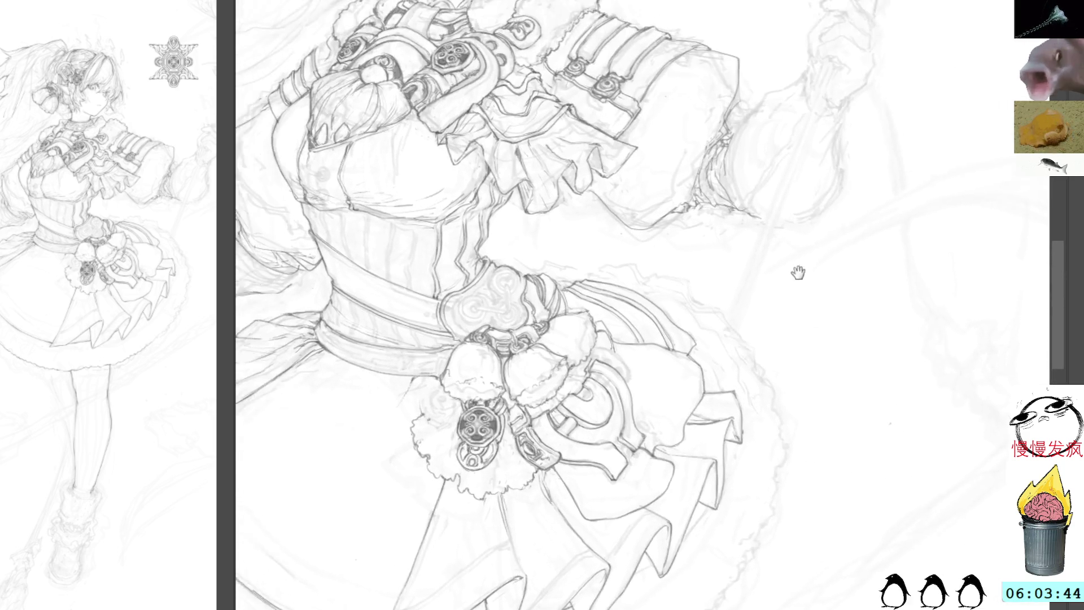
pyautogui.scroll(5, 777, 65)
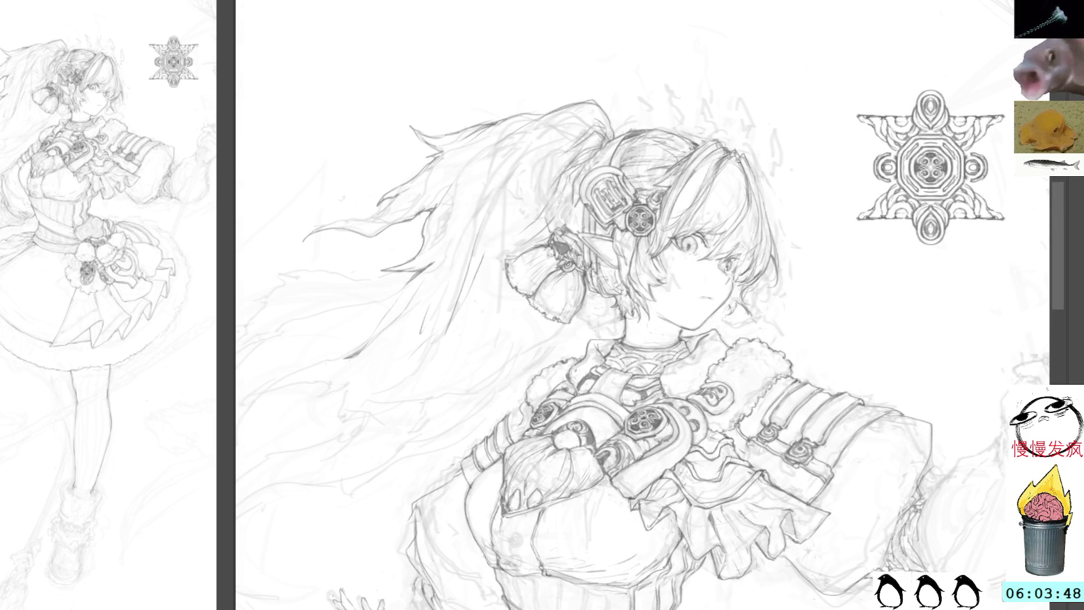
pyautogui.moveTo(764, 191); pyautogui.dragTo(768, 259)
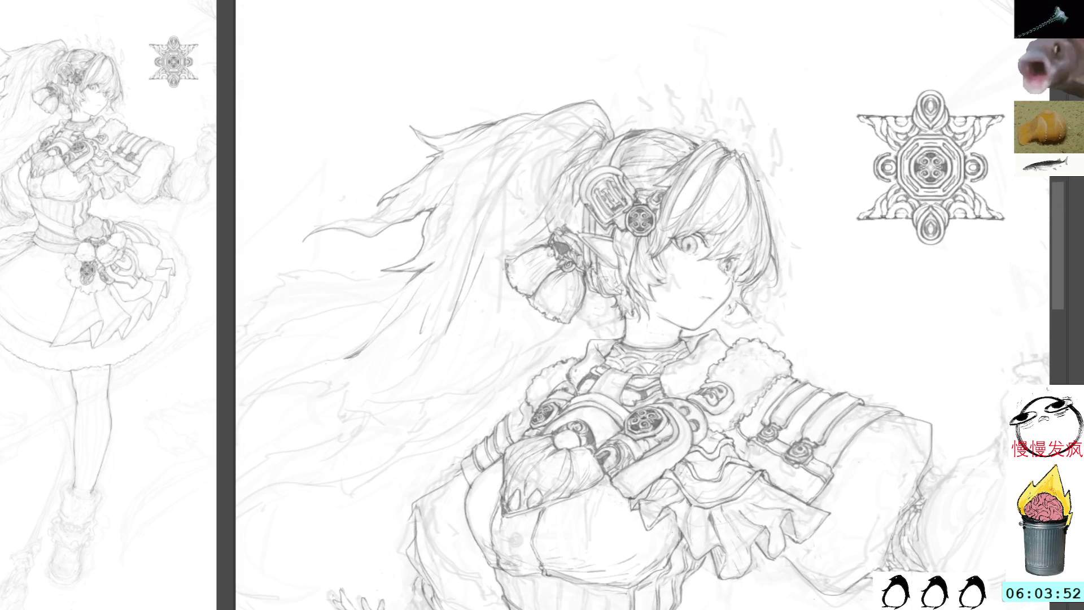
pyautogui.moveTo(757, 173); pyautogui.dragTo(769, 239)
pyautogui.moveTo(827, 177); pyautogui.dragTo(758, 121)
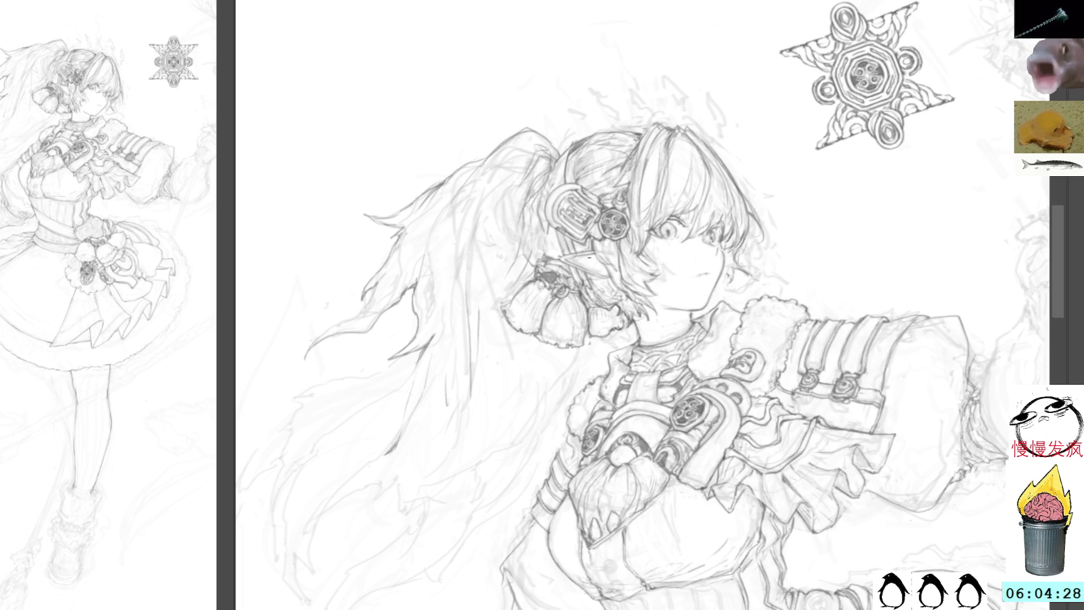
pyautogui.moveTo(748, 223)
pyautogui.mouseDown()
pyautogui.moveTo(810, 91)
pyautogui.moveTo(866, 44)
pyautogui.moveTo(680, 55)
pyautogui.mouseUp()
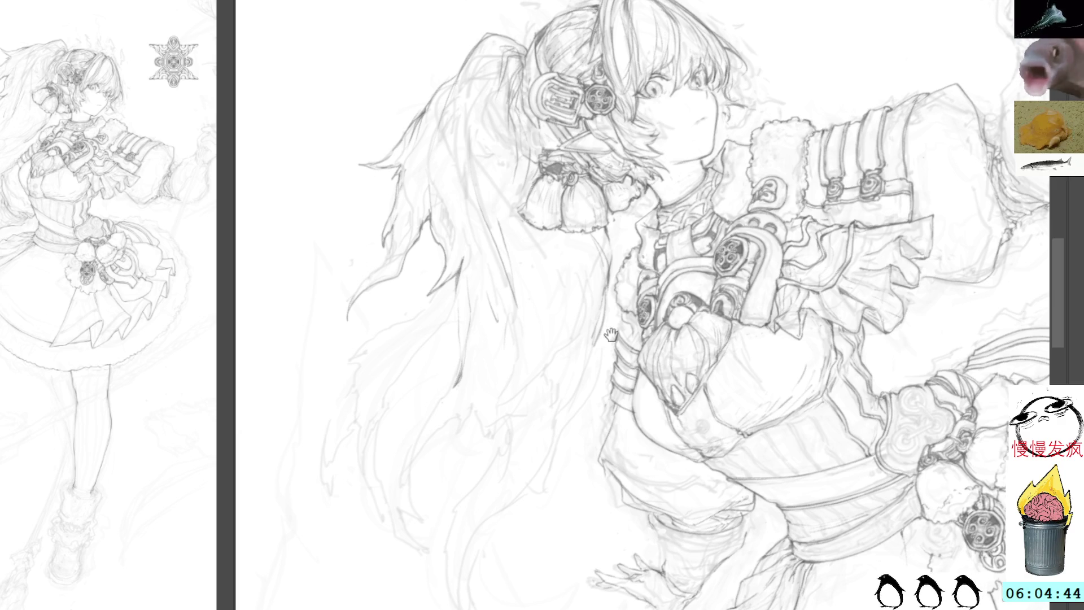
pyautogui.scroll(-3, 519, 289)
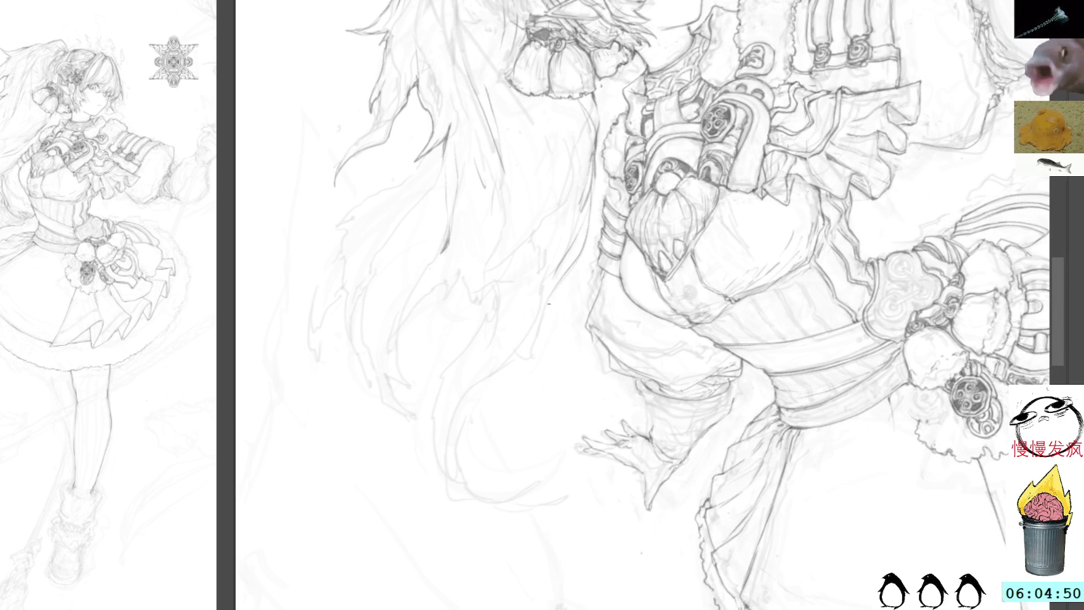
pyautogui.moveTo(543, 314)
pyautogui.mouseDown()
pyautogui.moveTo(672, 180)
pyautogui.moveTo(588, 278)
pyautogui.moveTo(583, 212)
pyautogui.mouseUp()
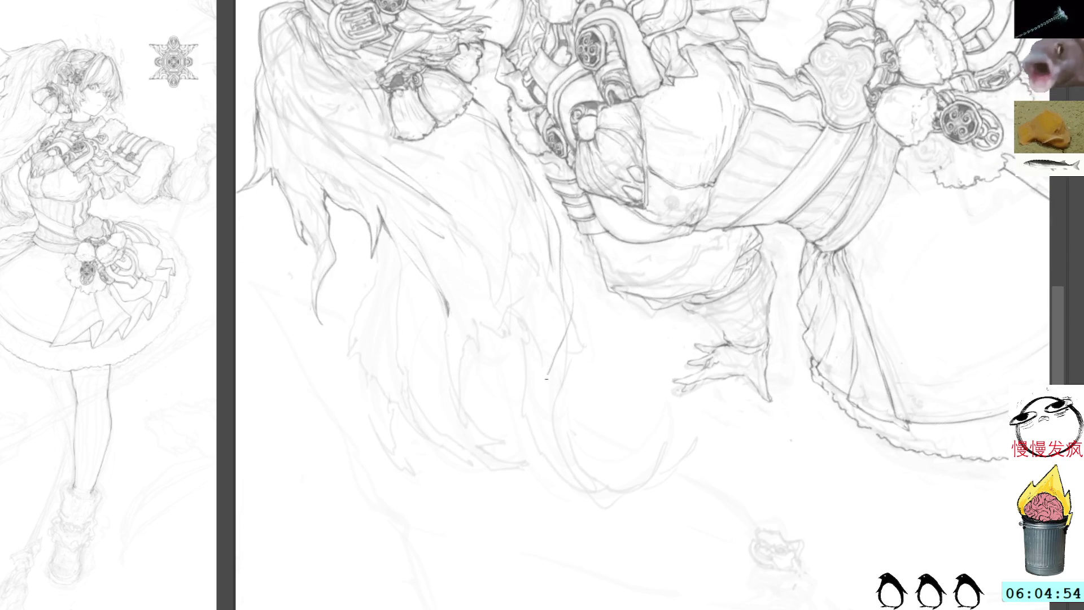
# Step: Clear a rough hair strand, then retrace the long strands beside the skirt with clean curving lines
pyautogui.moveTo(557, 356); pyautogui.dragTo(545, 411)
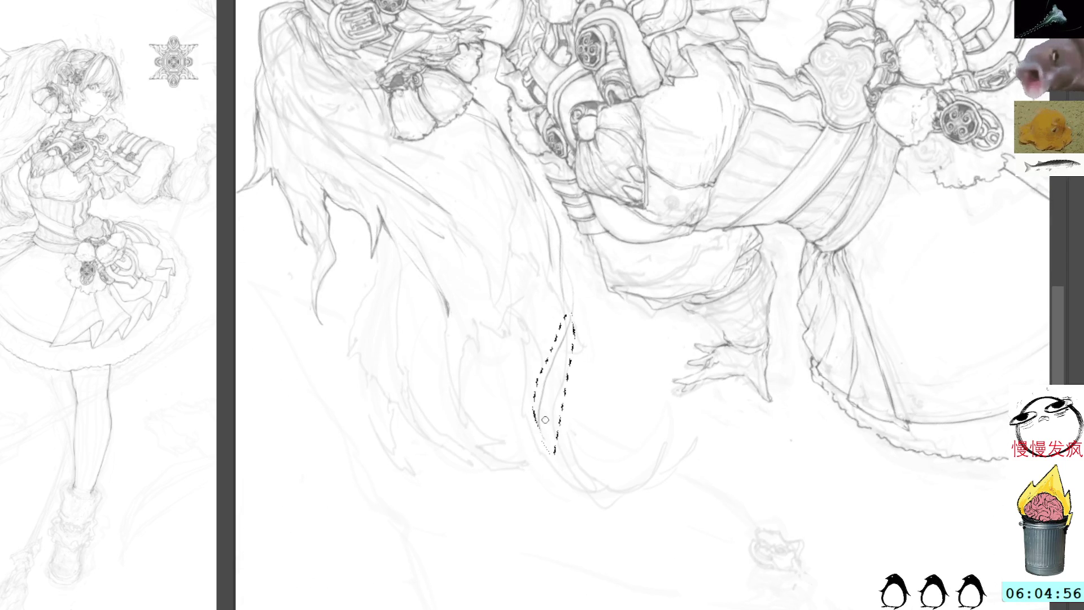
pyautogui.hotkey('ctrl', 'd')
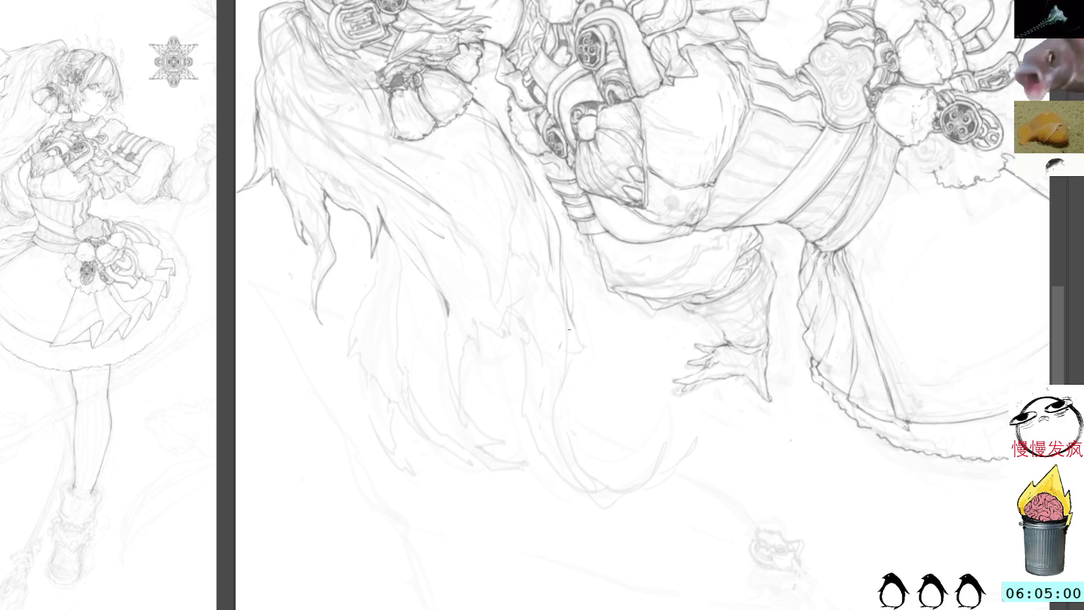
pyautogui.moveTo(558, 402); pyautogui.dragTo(560, 470)
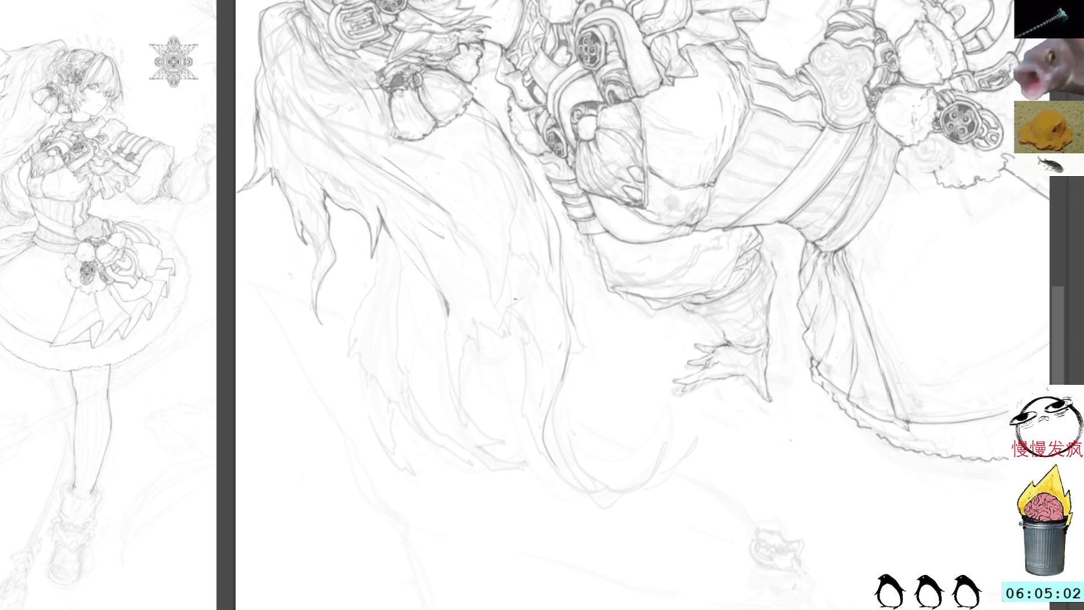
pyautogui.moveTo(523, 376)
pyautogui.mouseDown()
pyautogui.moveTo(527, 451)
pyautogui.moveTo(592, 494)
pyautogui.mouseUp()
pyautogui.moveTo(544, 446)
pyautogui.mouseDown()
pyautogui.moveTo(581, 496)
pyautogui.moveTo(520, 405)
pyautogui.moveTo(532, 368)
pyautogui.mouseUp()
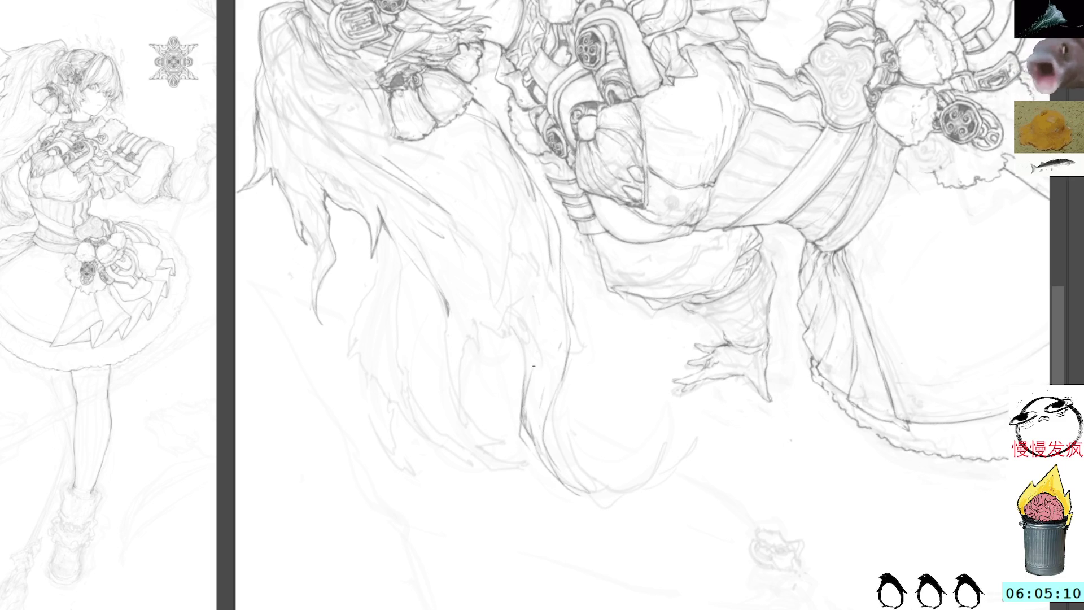
pyautogui.moveTo(531, 414); pyautogui.dragTo(526, 390)
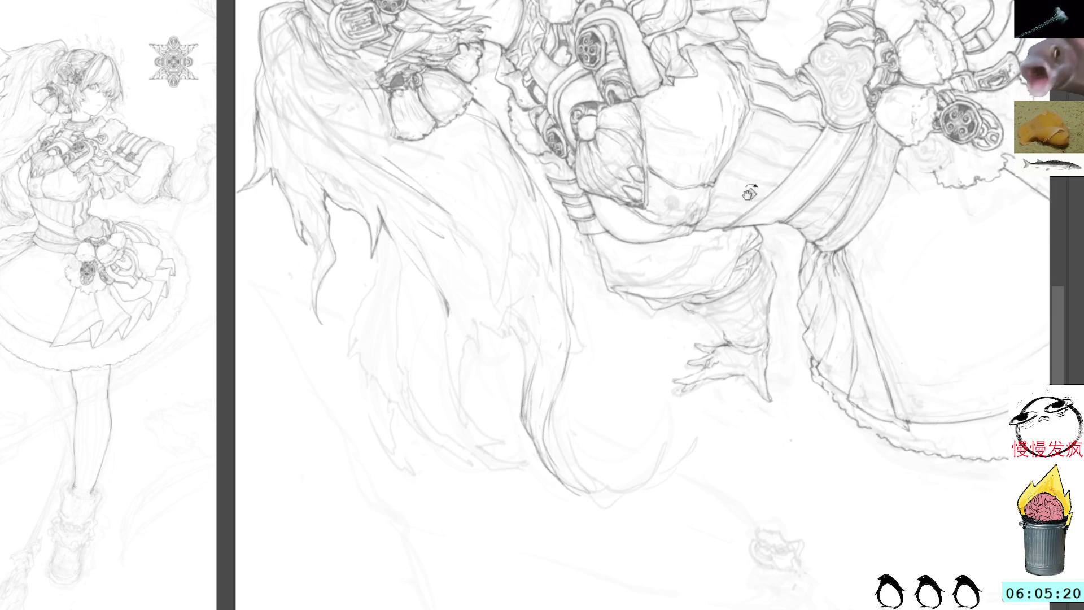
pyautogui.press('Home')
pyautogui.moveTo(442, 286)
pyautogui.mouseDown()
pyautogui.moveTo(446, 334)
pyautogui.moveTo(508, 361)
pyautogui.mouseUp()
pyautogui.moveTo(489, 247)
pyautogui.mouseDown()
pyautogui.moveTo(465, 280)
pyautogui.moveTo(452, 347)
pyautogui.moveTo(507, 382)
pyautogui.mouseUp()
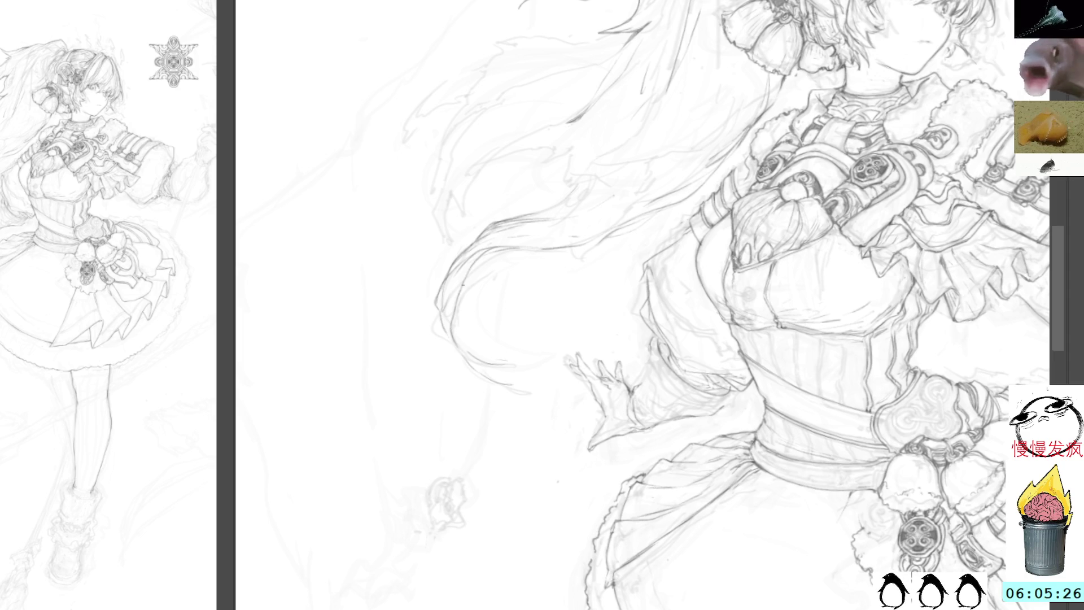
# Step: Add faint pencil strokes along the hair strands beside the bodice
pyautogui.moveTo(763, 175); pyautogui.dragTo(555, 127)
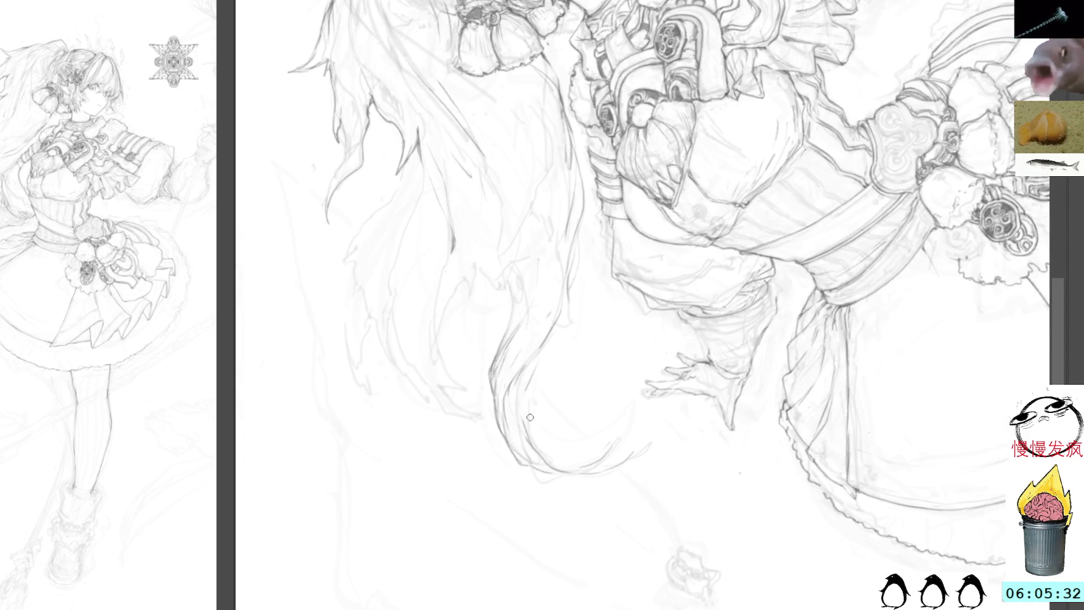
pyautogui.moveTo(524, 388)
pyautogui.mouseDown()
pyautogui.moveTo(526, 418)
pyautogui.moveTo(519, 377)
pyautogui.mouseUp()
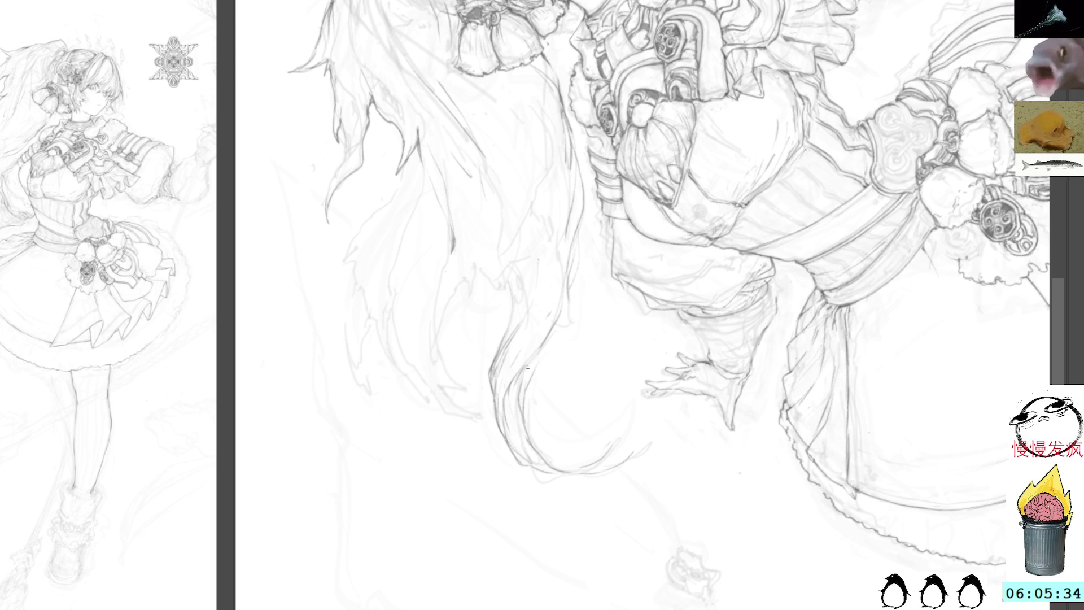
pyautogui.moveTo(556, 333)
pyautogui.mouseDown()
pyautogui.moveTo(569, 290)
pyautogui.moveTo(554, 257)
pyautogui.mouseUp()
pyautogui.moveTo(534, 317); pyautogui.dragTo(556, 259)
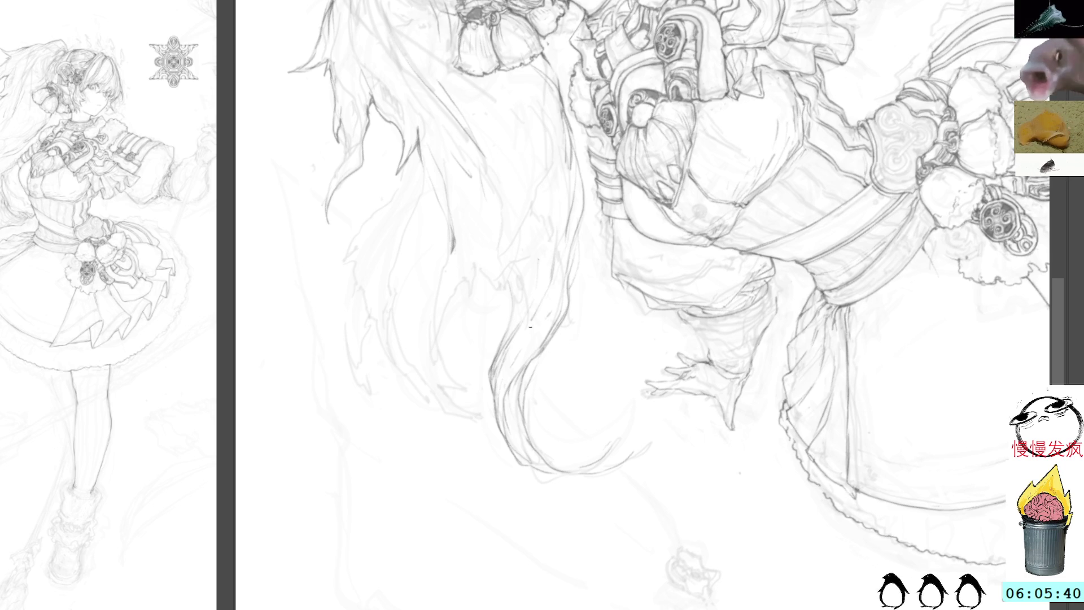
pyautogui.moveTo(549, 299); pyautogui.dragTo(527, 342)
pyautogui.moveTo(547, 303); pyautogui.dragTo(532, 324)
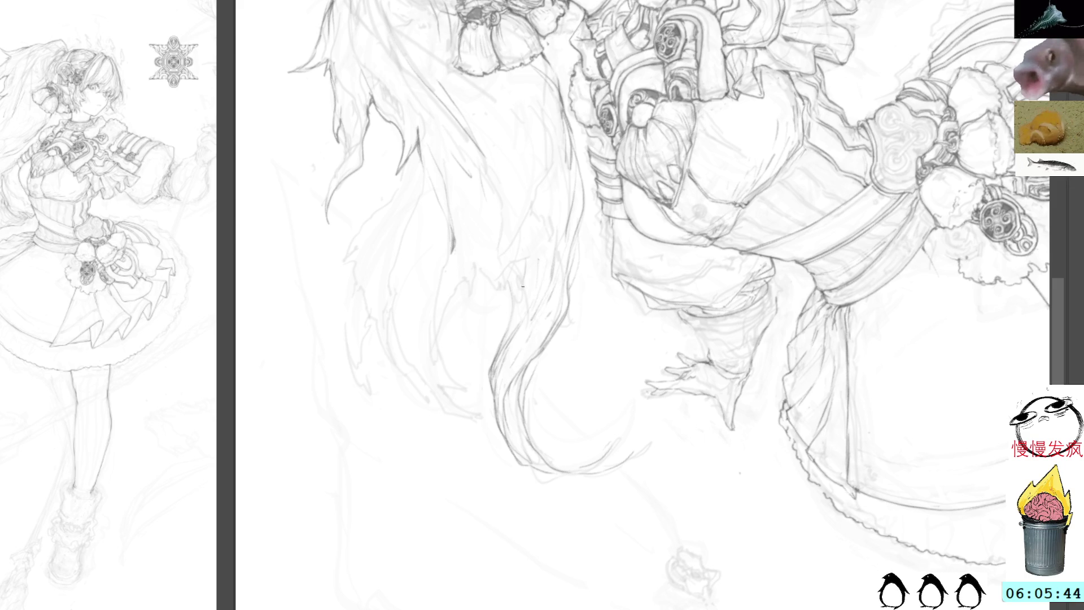
pyautogui.moveTo(466, 286)
pyautogui.mouseDown()
pyautogui.moveTo(456, 329)
pyautogui.moveTo(450, 305)
pyautogui.moveTo(441, 368)
pyautogui.moveTo(441, 320)
pyautogui.mouseUp()
pyautogui.moveTo(449, 357); pyautogui.dragTo(441, 385)
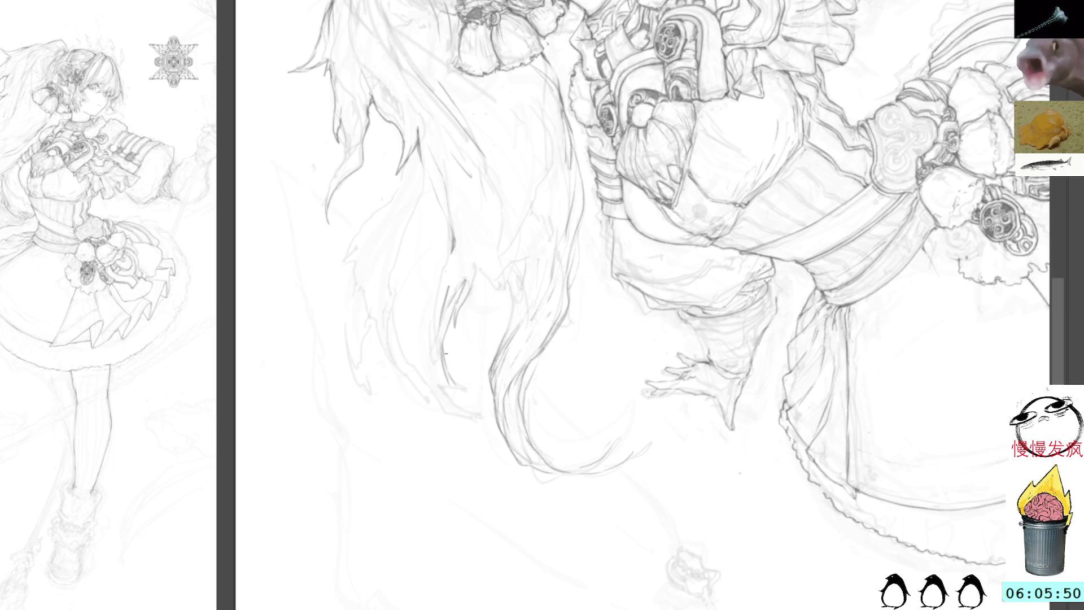
pyautogui.moveTo(448, 368); pyautogui.dragTo(458, 389)
# Step: Draw more strands in the lower flowing hair, extending them toward the hair tips
pyautogui.moveTo(598, 169); pyautogui.dragTo(625, 270)
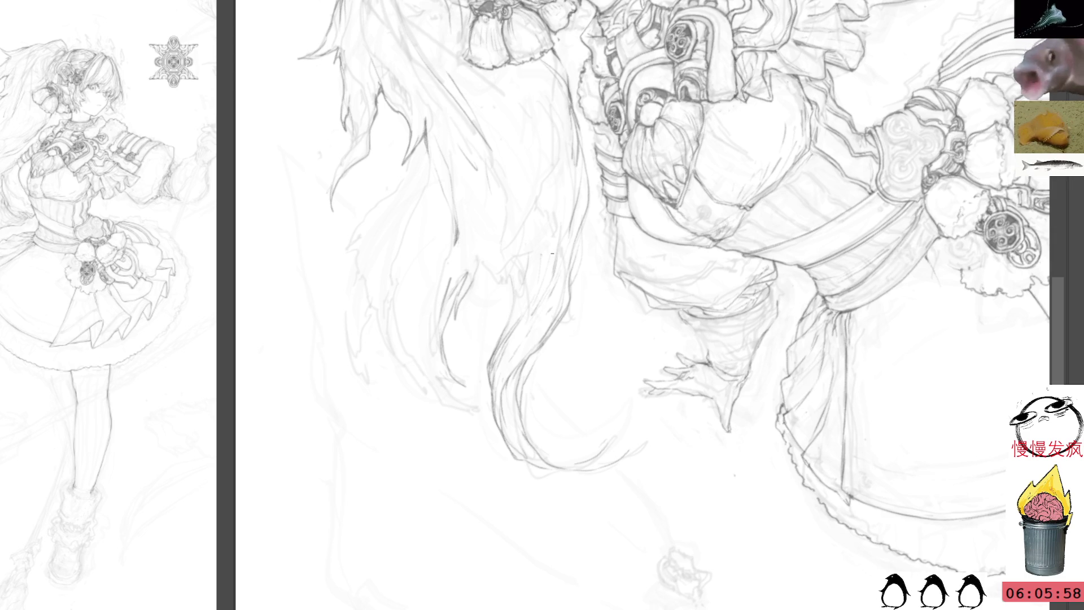
pyautogui.moveTo(438, 191); pyautogui.dragTo(428, 231)
pyautogui.moveTo(396, 299)
pyautogui.mouseDown()
pyautogui.moveTo(402, 341)
pyautogui.moveTo(435, 387)
pyautogui.mouseUp()
pyautogui.moveTo(407, 353)
pyautogui.mouseDown()
pyautogui.moveTo(448, 400)
pyautogui.moveTo(480, 414)
pyautogui.mouseUp()
pyautogui.moveTo(442, 371); pyautogui.dragTo(477, 391)
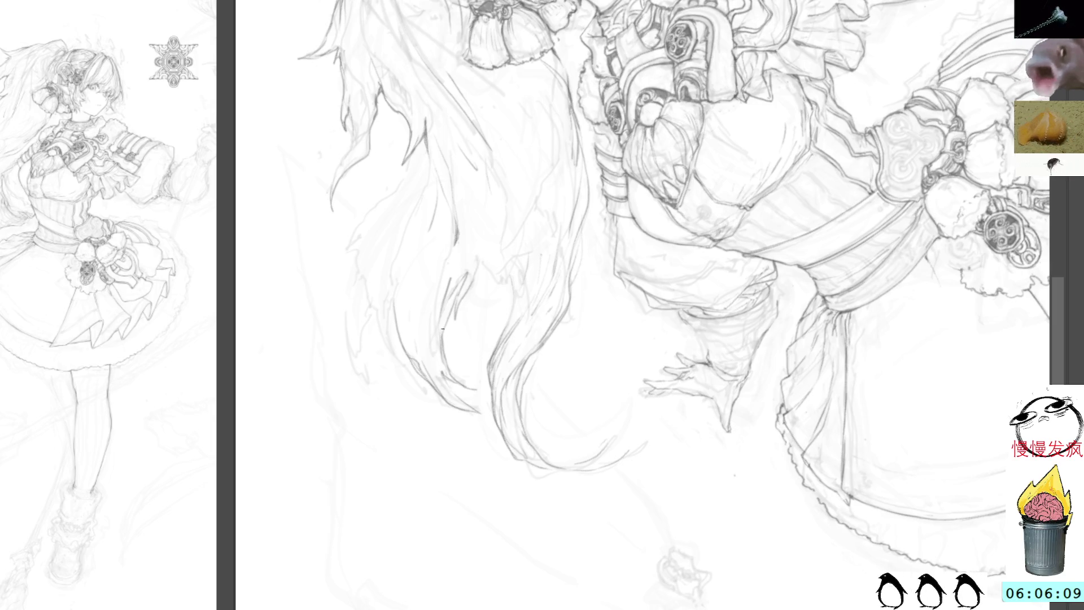
pyautogui.moveTo(445, 326); pyautogui.dragTo(461, 284)
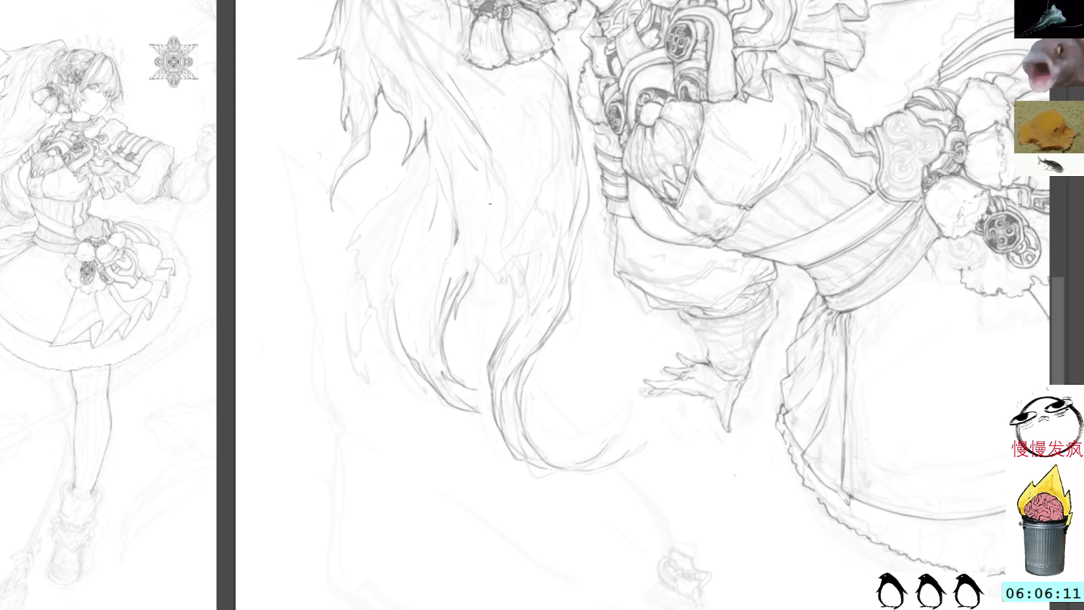
pyautogui.moveTo(501, 288)
pyautogui.mouseDown()
pyautogui.moveTo(492, 268)
pyautogui.moveTo(505, 262)
pyautogui.moveTo(506, 227)
pyautogui.mouseUp()
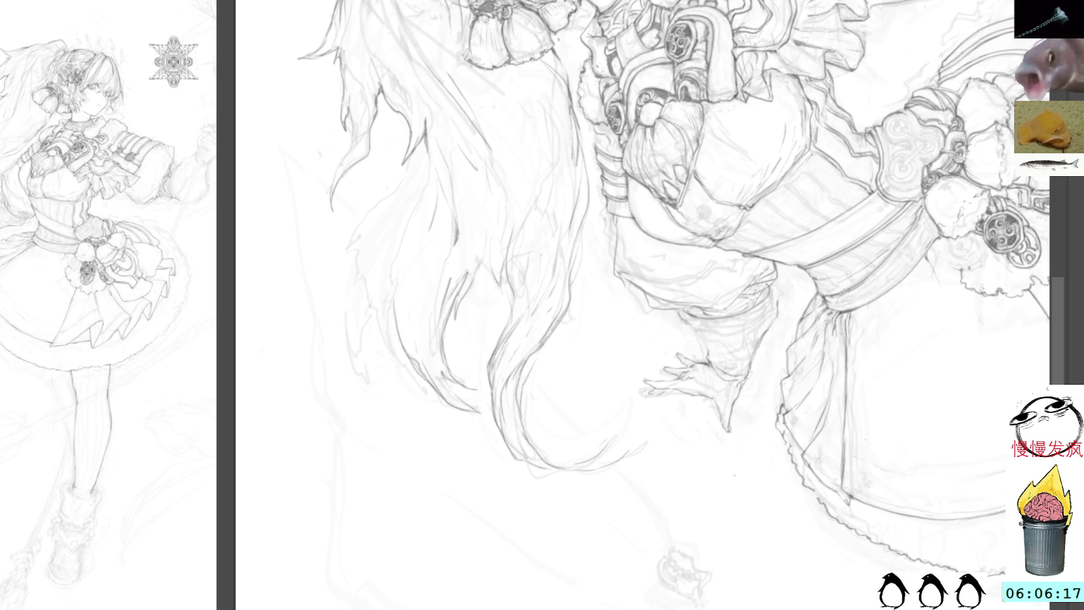
pyautogui.moveTo(812, 29); pyautogui.dragTo(798, 249)
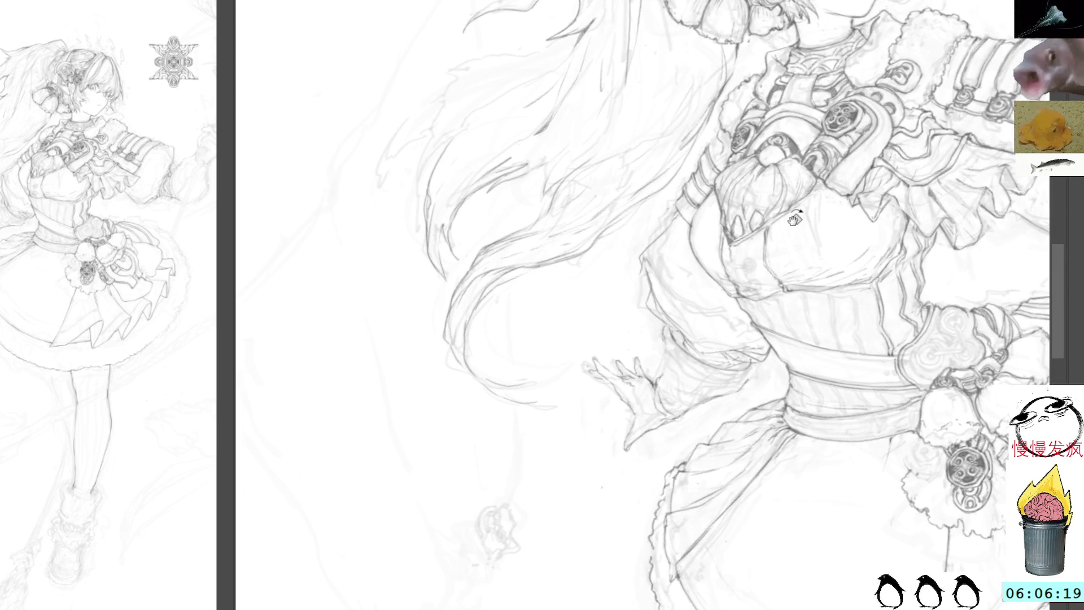
pyautogui.moveTo(699, 32); pyautogui.dragTo(893, 249)
pyautogui.moveTo(849, 309); pyautogui.dragTo(597, 226)
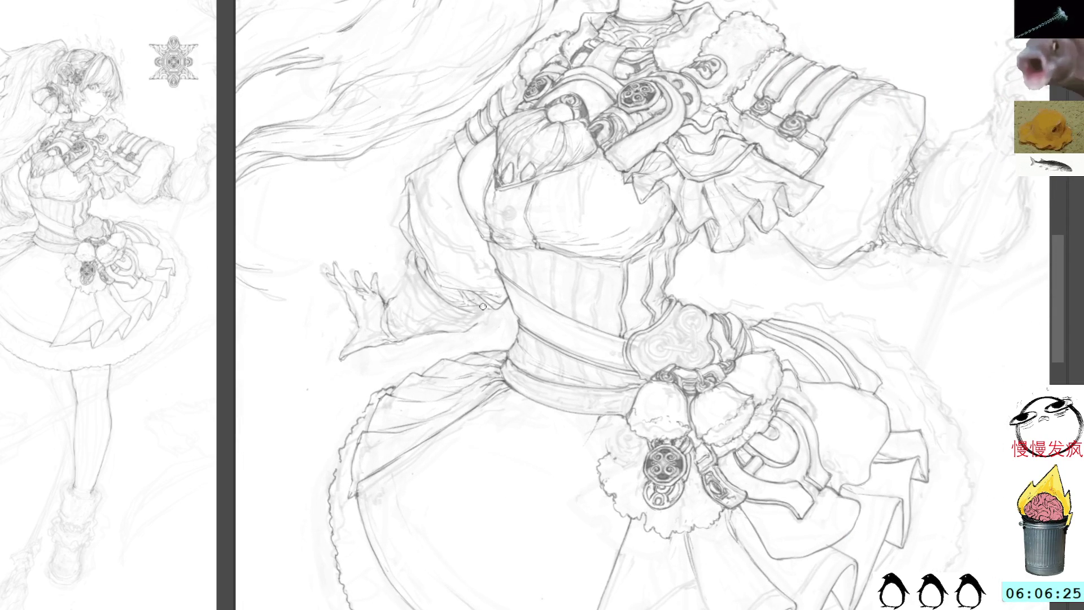
pyautogui.moveTo(839, 260)
pyautogui.mouseDown()
pyautogui.moveTo(691, 94)
pyautogui.moveTo(588, 314)
pyautogui.mouseUp()
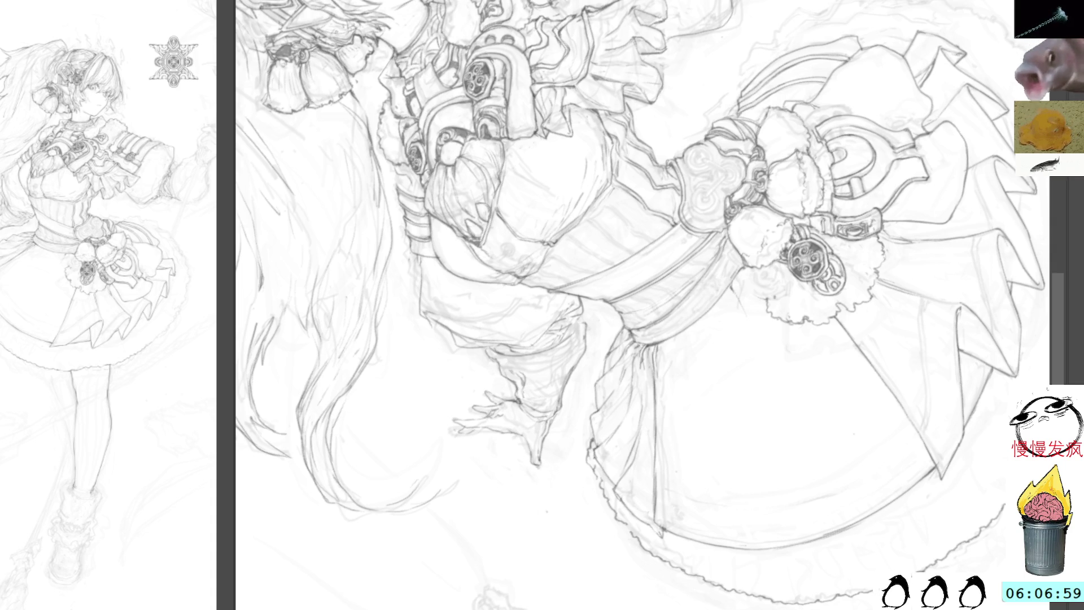
# Step: With the view upright and framed on the skirt, paste the medallion copy onto the skirt's left side
pyautogui.press('Delete')
pyautogui.moveTo(935, 112); pyautogui.dragTo(728, 117)
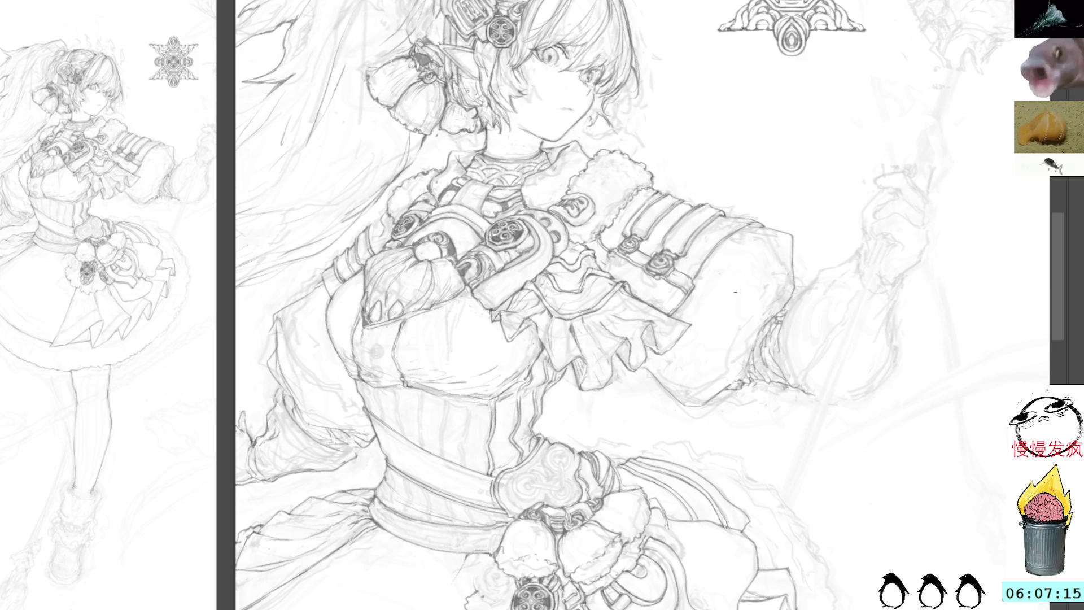
pyautogui.moveTo(781, 397)
pyautogui.mouseDown()
pyautogui.moveTo(734, 327)
pyautogui.moveTo(746, 375)
pyautogui.moveTo(775, 281)
pyautogui.moveTo(799, 285)
pyautogui.mouseUp()
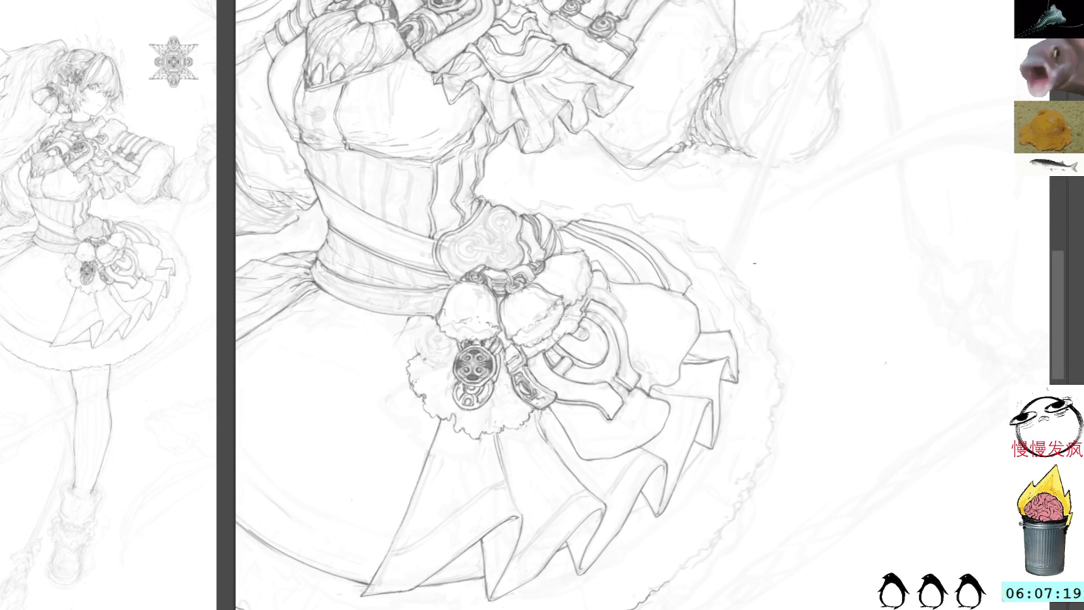
pyautogui.moveTo(716, 274); pyautogui.dragTo(784, 351)
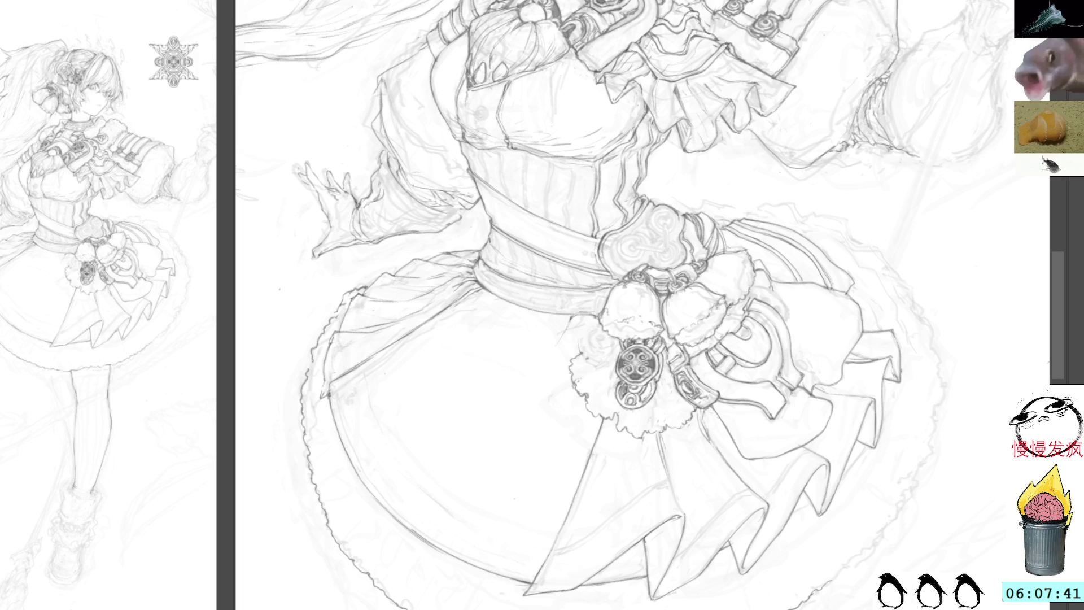
pyautogui.moveTo(694, 161)
pyautogui.mouseDown()
pyautogui.moveTo(718, 163)
pyautogui.moveTo(764, 254)
pyautogui.moveTo(765, 351)
pyautogui.moveTo(729, 412)
pyautogui.moveTo(782, 291)
pyautogui.moveTo(763, 360)
pyautogui.moveTo(759, 240)
pyautogui.mouseUp()
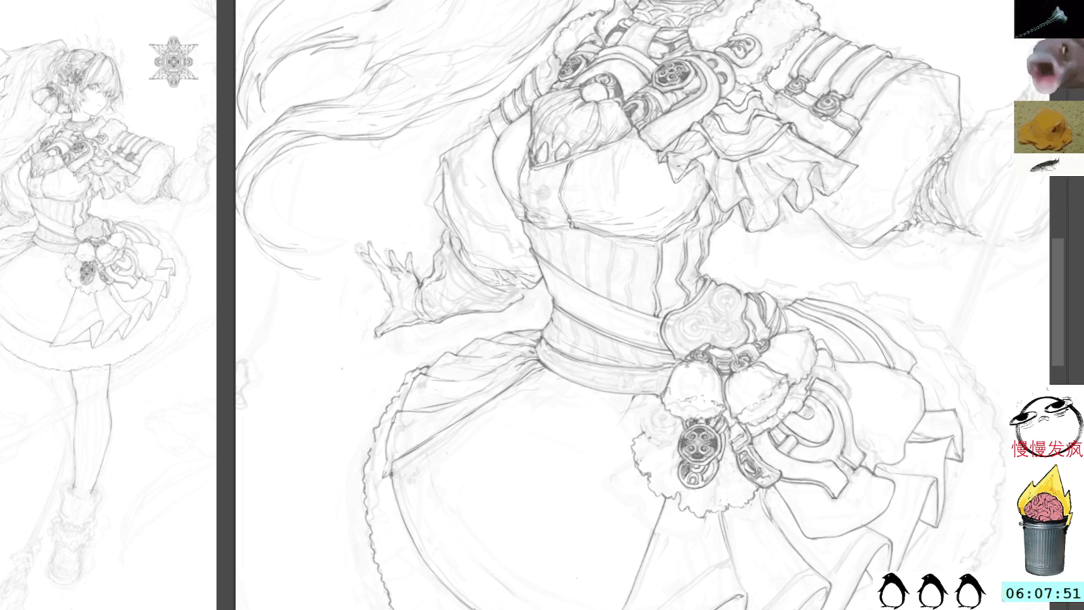
pyautogui.moveTo(559, 457); pyautogui.dragTo(571, 389)
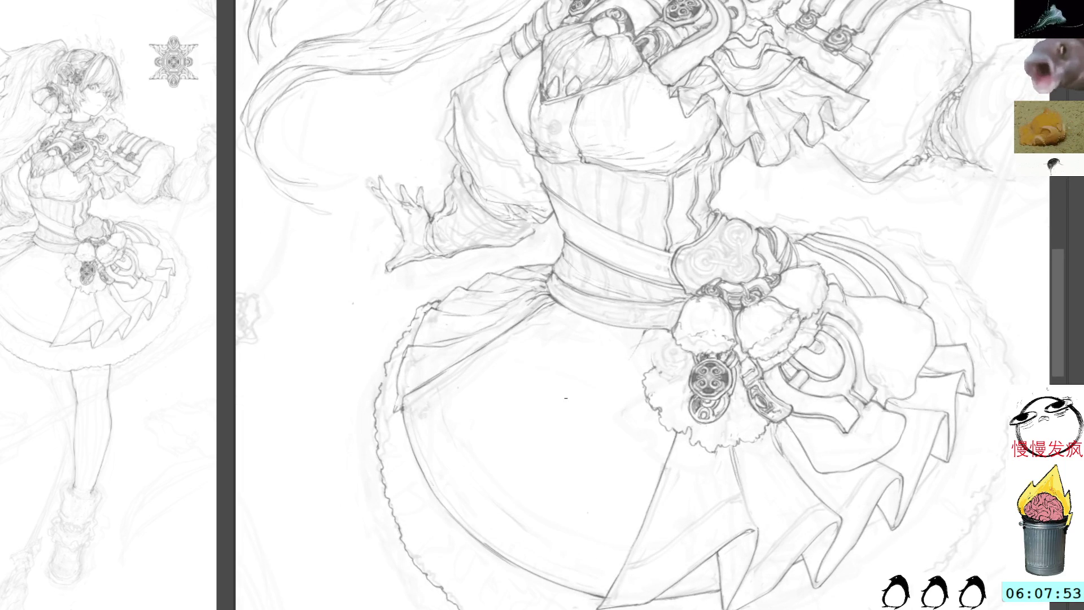
pyautogui.hotkey('ctrl', 'v')
pyautogui.moveTo(647, 294); pyautogui.dragTo(579, 387)
pyautogui.press('Return')
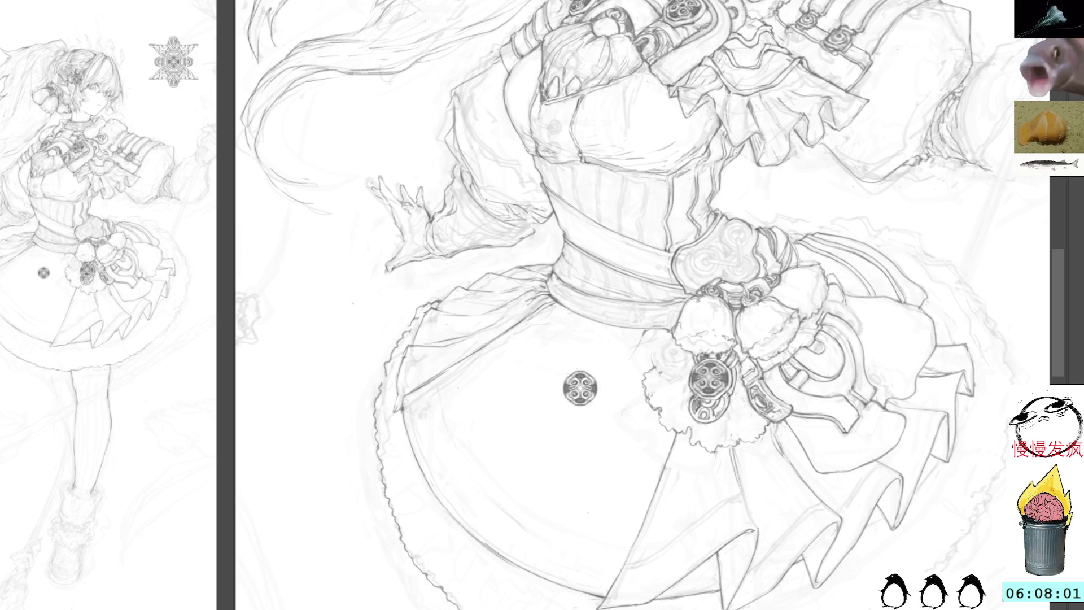
# Step: Move the new medallion beside the existing ornament and distort its corners for perspective
pyautogui.hotkey('ctrl', 't')
pyautogui.moveTo(603, 376)
pyautogui.mouseDown()
pyautogui.moveTo(634, 354)
pyautogui.moveTo(673, 363)
pyautogui.moveTo(697, 323)
pyautogui.mouseUp()
pyautogui.moveTo(689, 376)
pyautogui.mouseDown()
pyautogui.moveTo(692, 394)
pyautogui.moveTo(680, 394)
pyautogui.mouseUp()
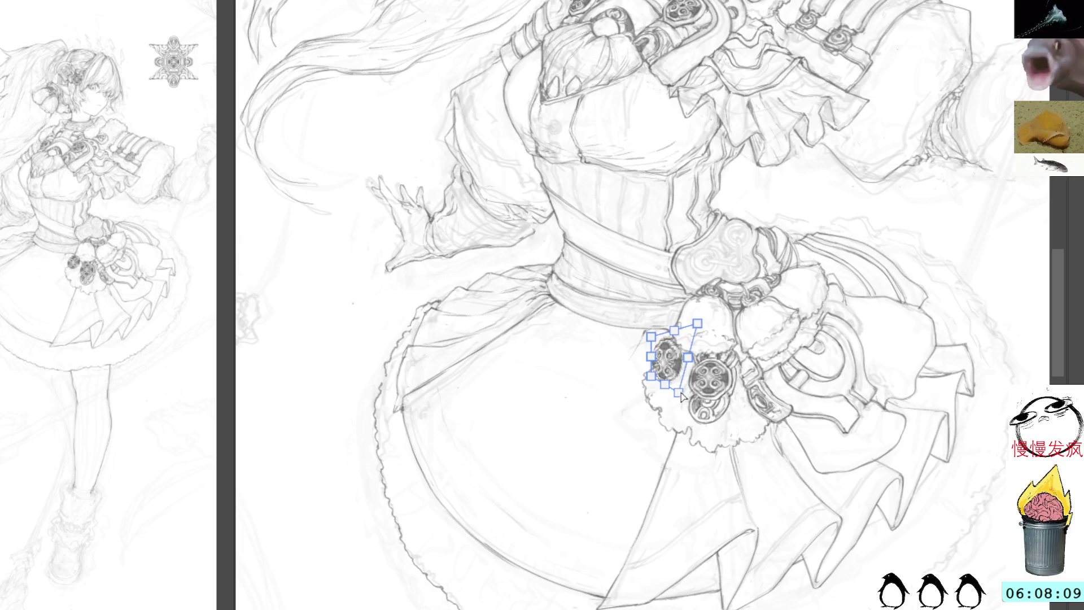
pyautogui.moveTo(697, 323)
pyautogui.mouseDown()
pyautogui.moveTo(687, 335)
pyautogui.moveTo(653, 328)
pyautogui.mouseUp()
pyautogui.moveTo(644, 377)
pyautogui.mouseDown()
pyautogui.moveTo(634, 376)
pyautogui.moveTo(673, 357)
pyautogui.mouseUp()
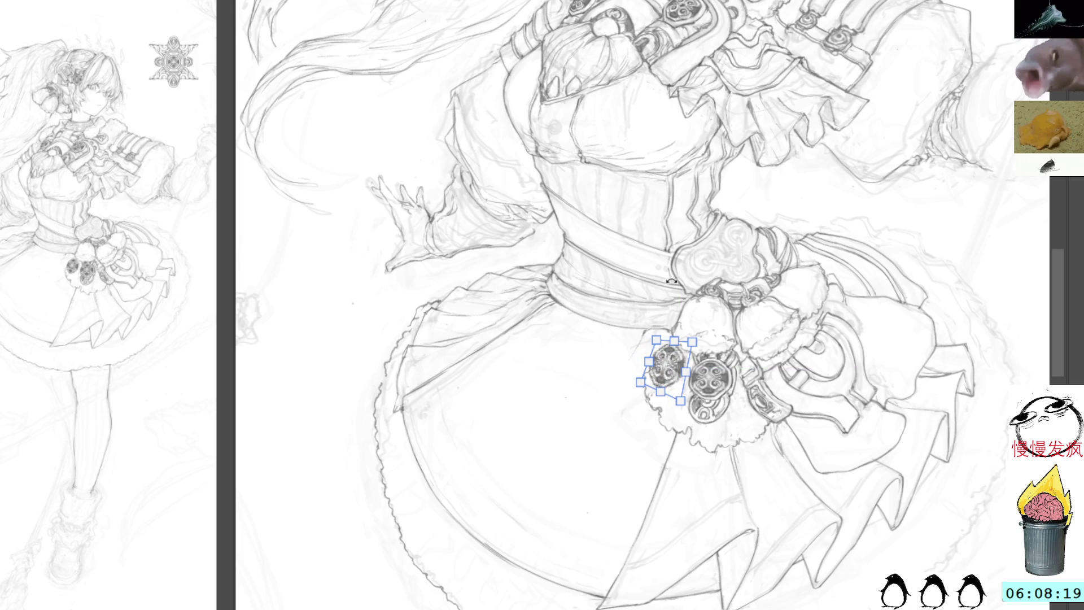
pyautogui.press('Return')
# Step: Rotate the medallion slightly, nudge it up, and mesh-warp its top-left corner inward
pyautogui.hotkey('ctrl', 't')
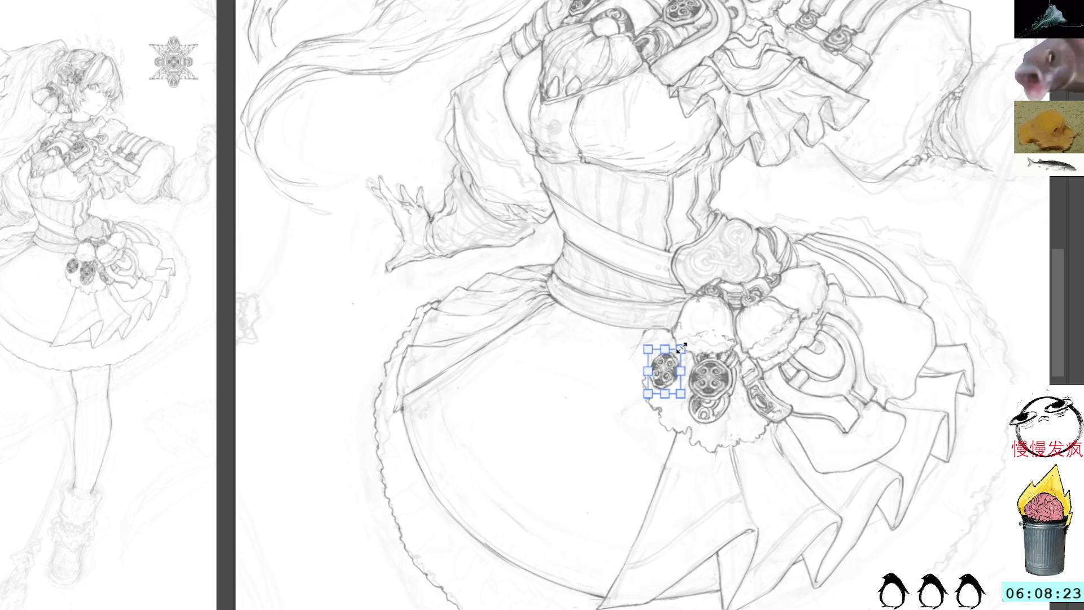
pyautogui.moveTo(736, 281)
pyautogui.mouseDown()
pyautogui.moveTo(745, 305)
pyautogui.moveTo(733, 307)
pyautogui.mouseUp()
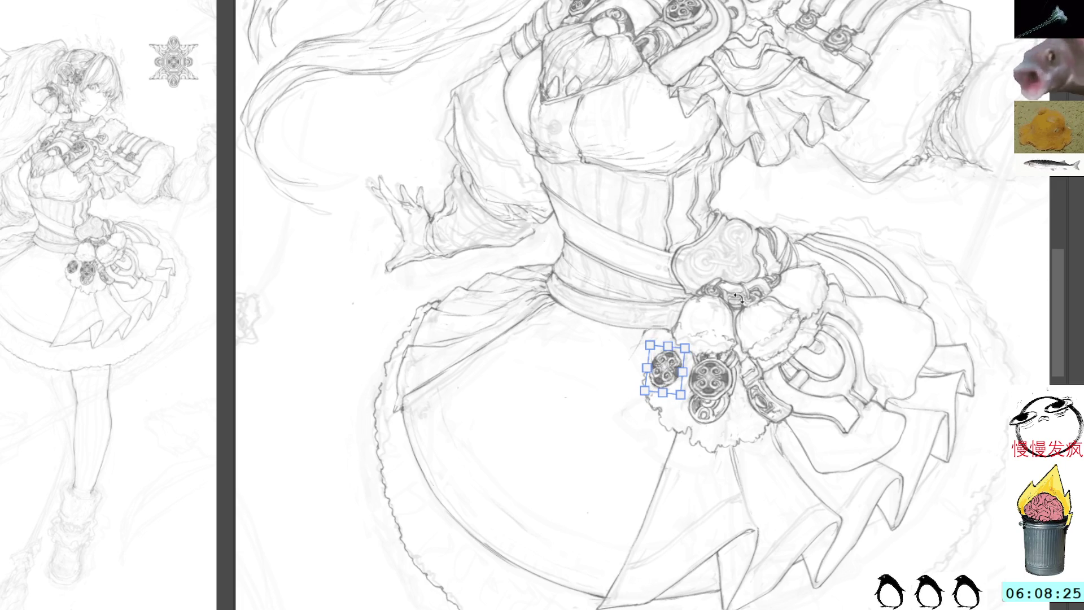
pyautogui.moveTo(667, 374); pyautogui.dragTo(671, 363)
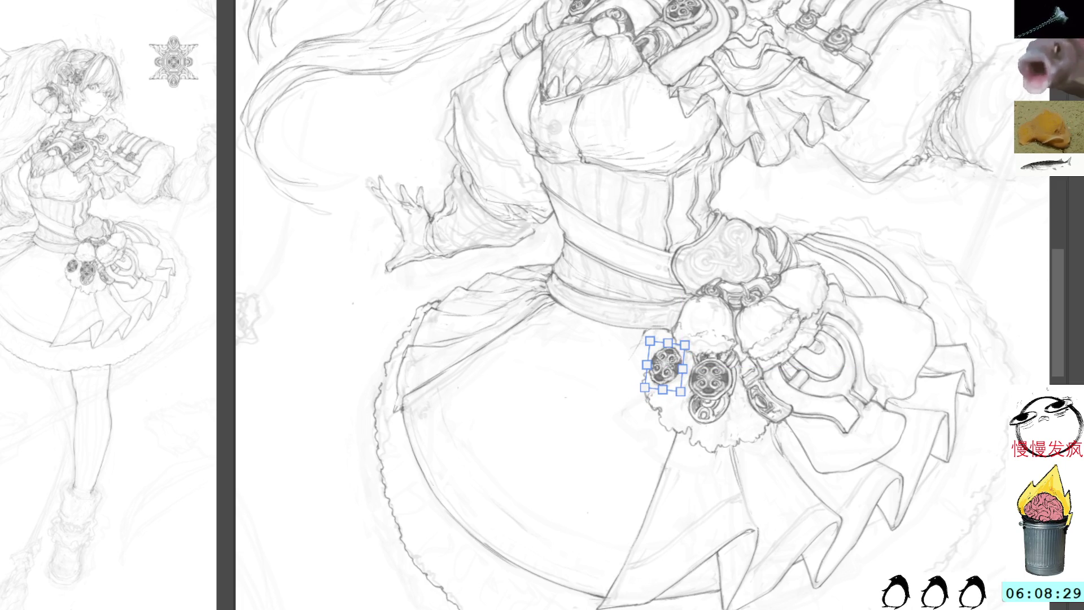
pyautogui.hotkey('ctrl', 'shift', 't')
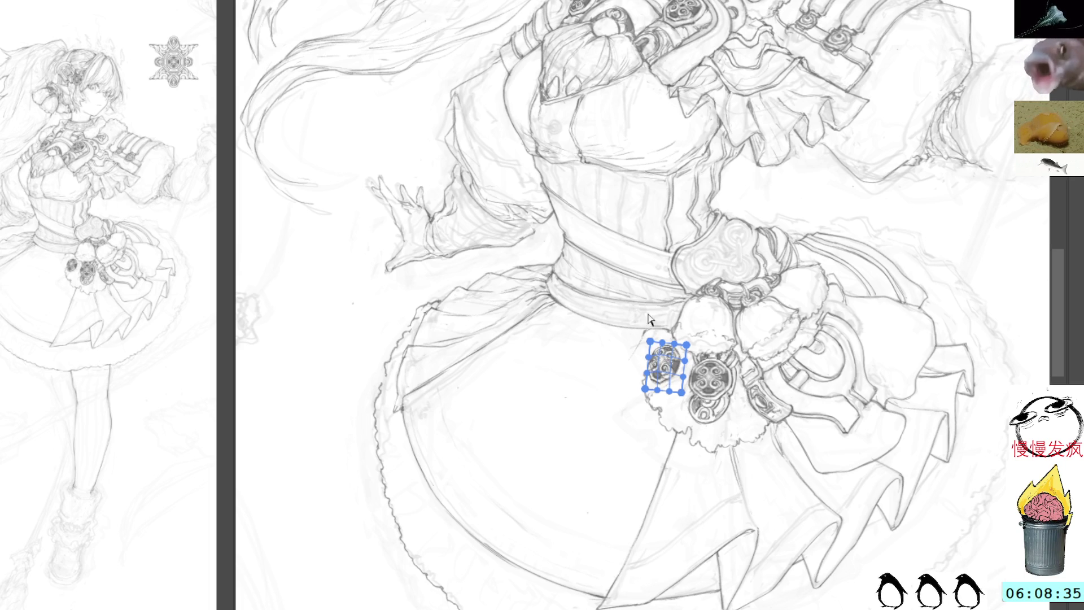
pyautogui.moveTo(651, 343)
pyautogui.mouseDown()
pyautogui.moveTo(659, 356)
pyautogui.moveTo(655, 345)
pyautogui.mouseUp()
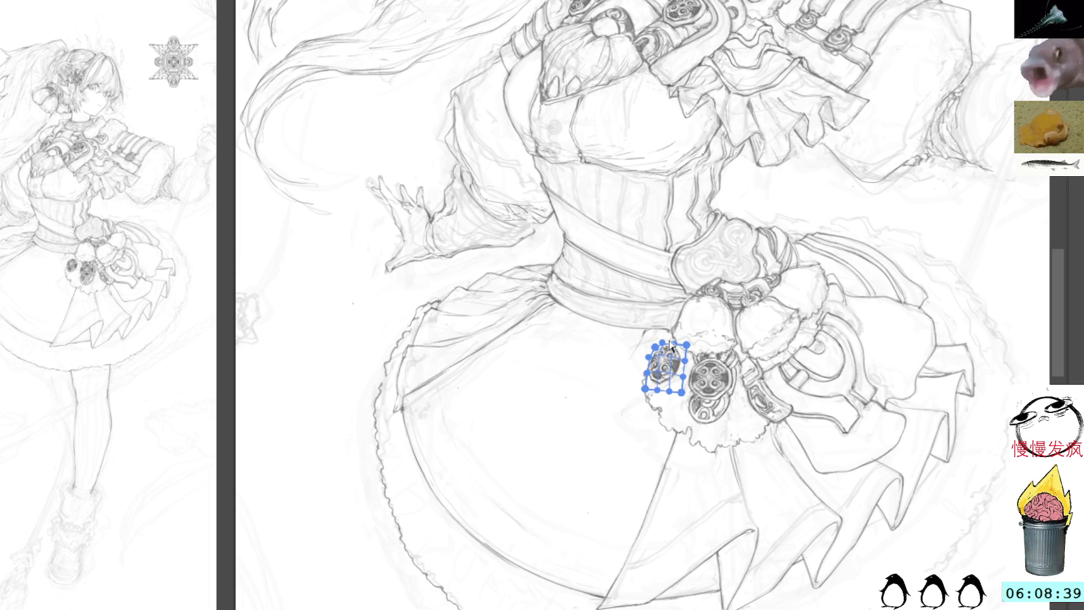
pyautogui.press('Return')
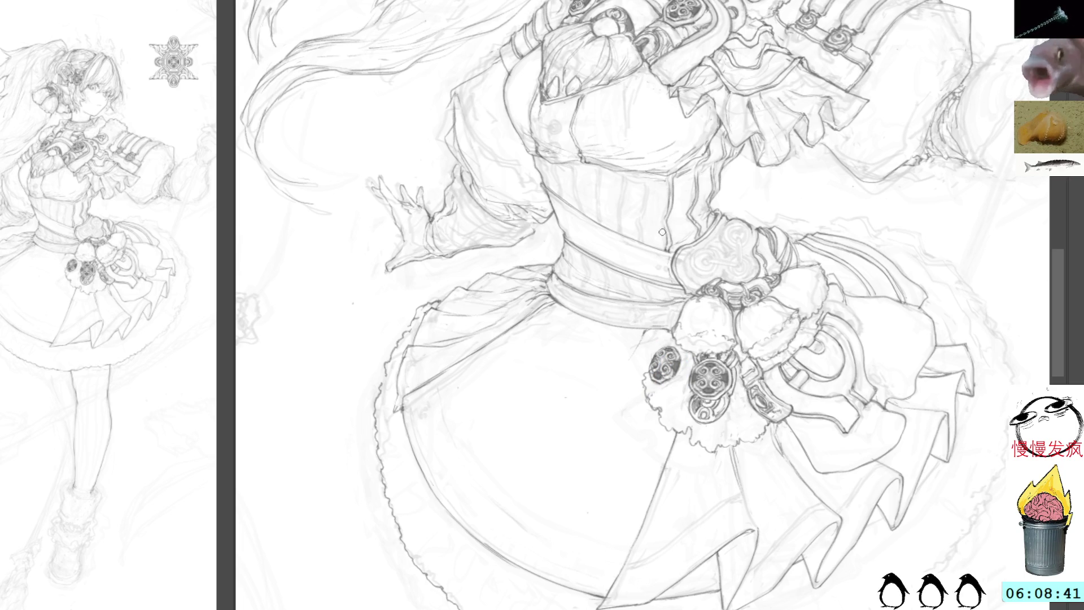
# Step: Fine-tune the medallion's bottom-right corner and tilt it to follow the skirt
pyautogui.hotkey('ctrl', 't')
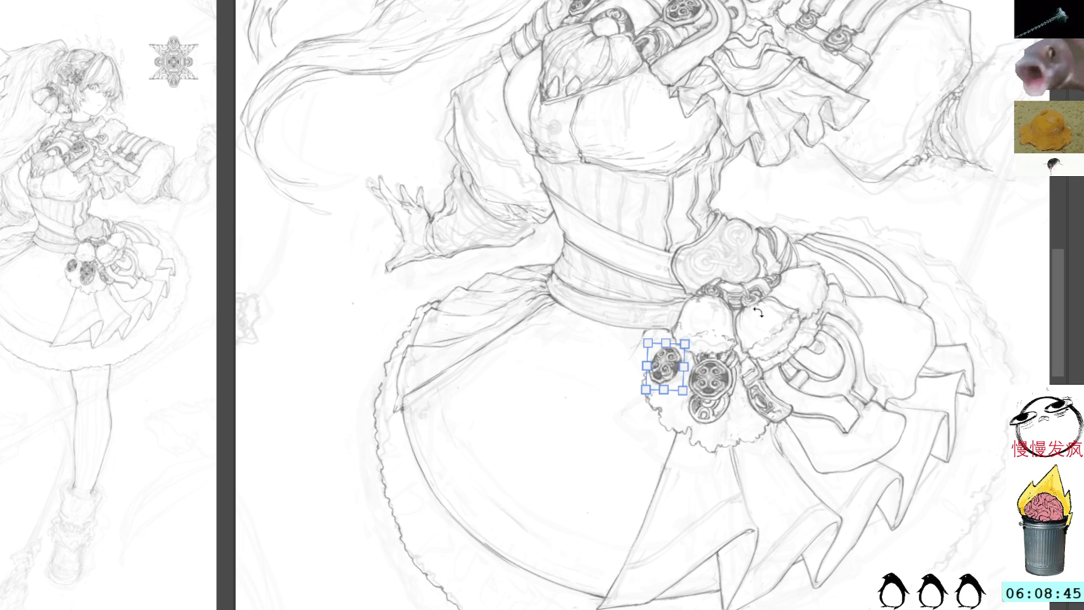
pyautogui.moveTo(683, 389); pyautogui.dragTo(676, 364)
pyautogui.moveTo(671, 322)
pyautogui.mouseDown()
pyautogui.moveTo(723, 320)
pyautogui.moveTo(726, 333)
pyautogui.moveTo(715, 327)
pyautogui.mouseUp()
pyautogui.press('Return')
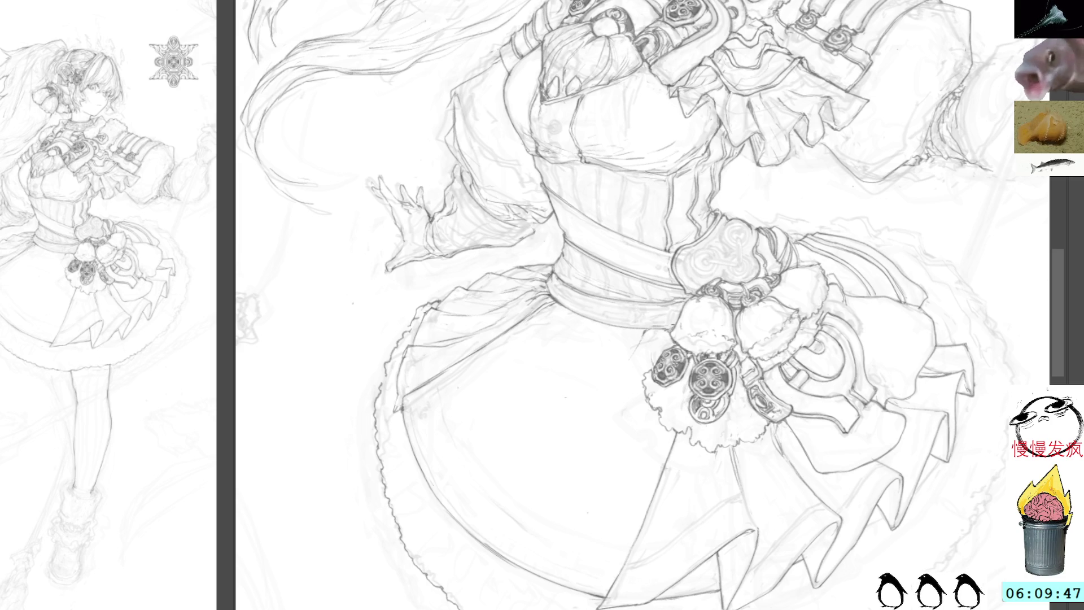
pyautogui.moveTo(863, 125)
pyautogui.mouseDown()
pyautogui.moveTo(912, 212)
pyautogui.moveTo(822, 527)
pyautogui.mouseUp()
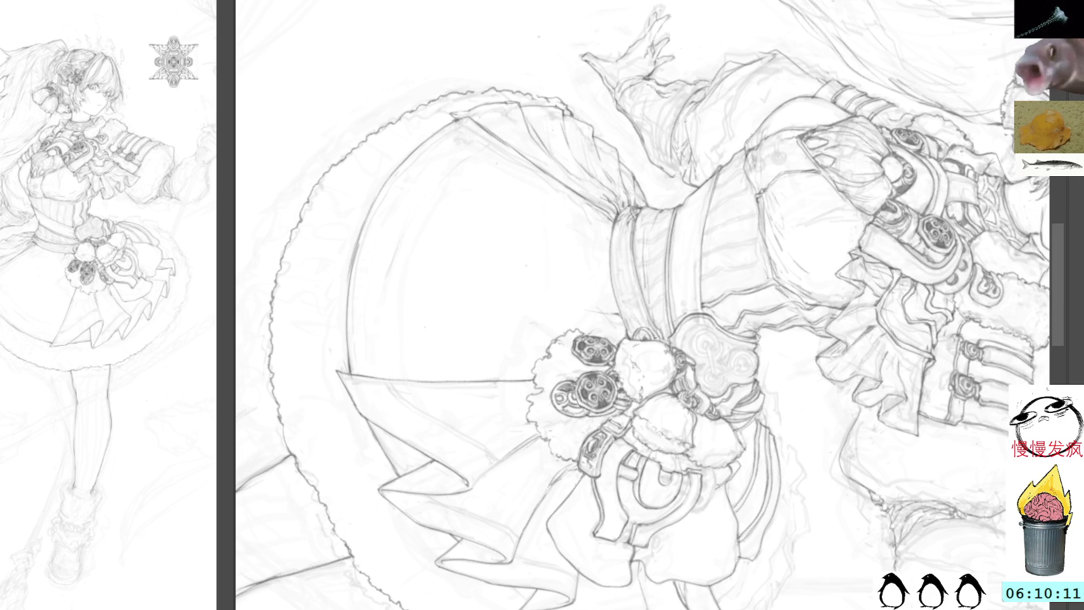
pyautogui.hotkey('ctrl', '@')
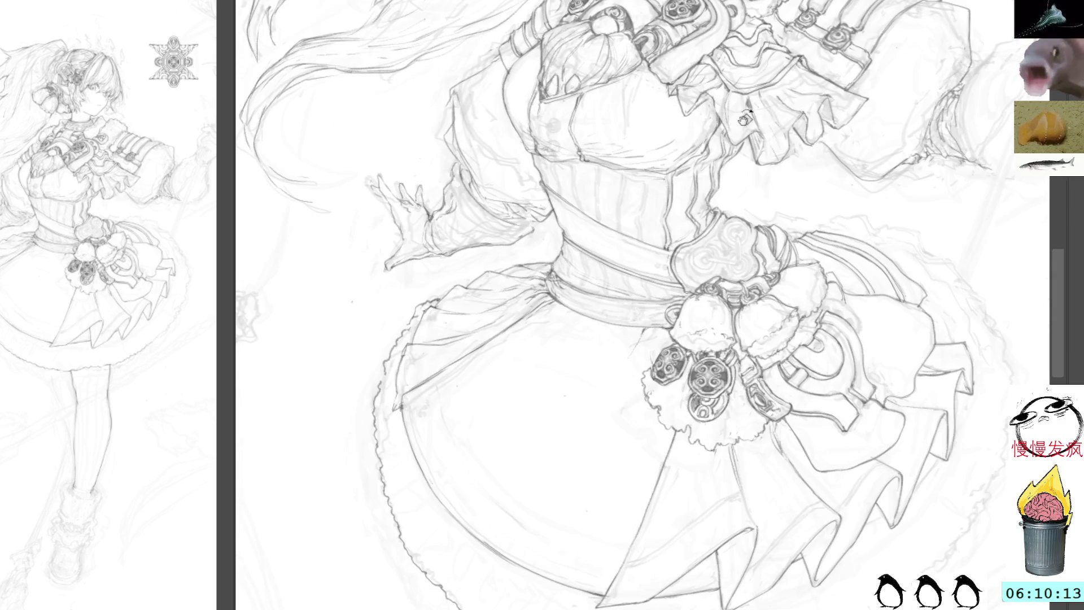
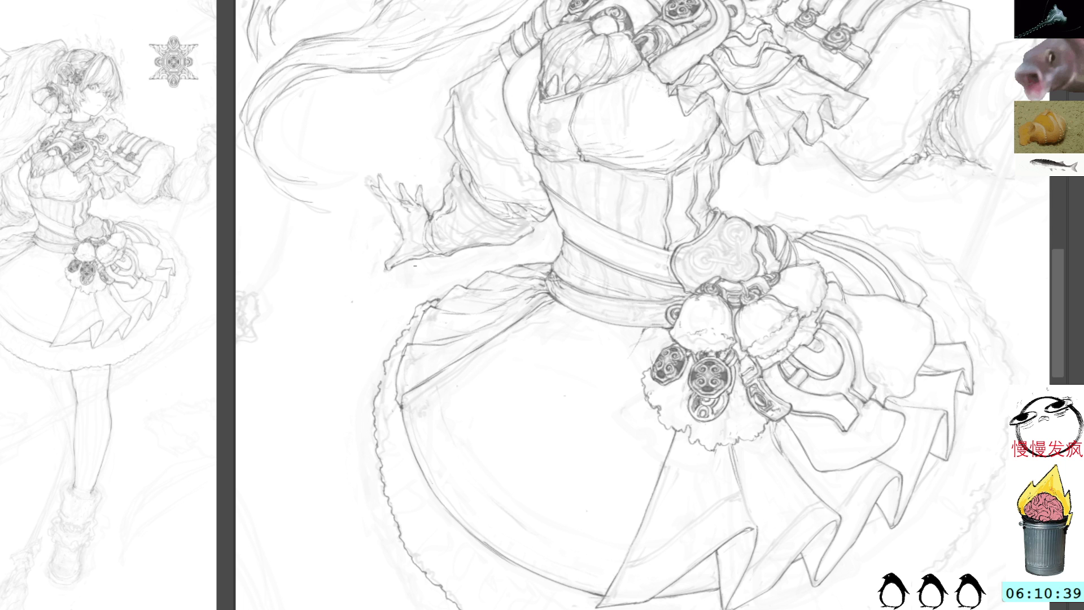
# Step: Pan and rotate the canvas to review the skirt, torso and face lineart
pyautogui.moveTo(516, 406); pyautogui.dragTo(513, 327)
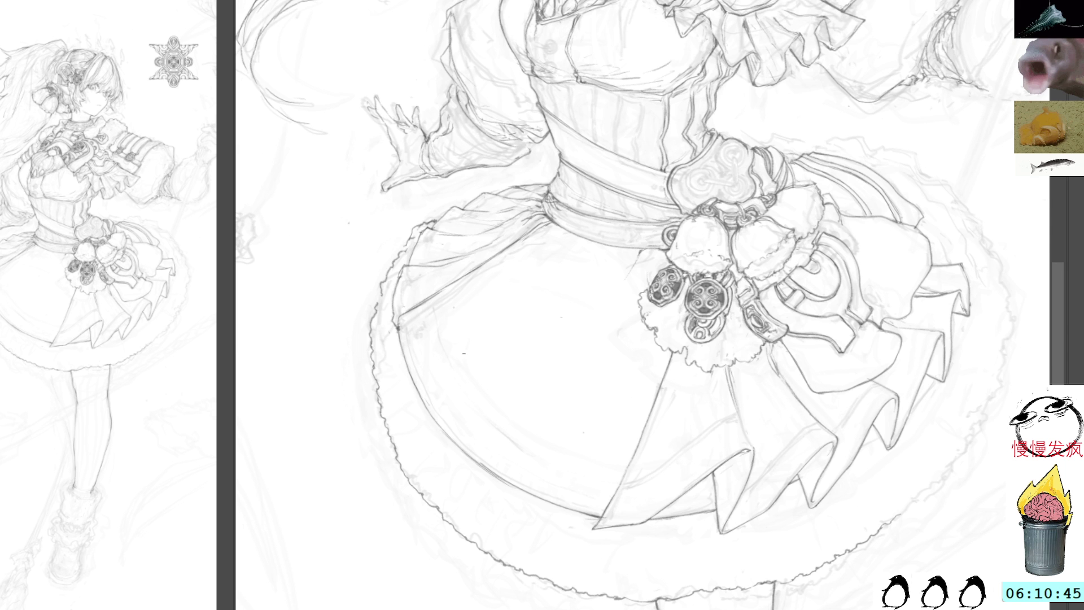
pyautogui.moveTo(852, 6)
pyautogui.mouseDown()
pyautogui.moveTo(805, 104)
pyautogui.moveTo(791, 226)
pyautogui.mouseUp()
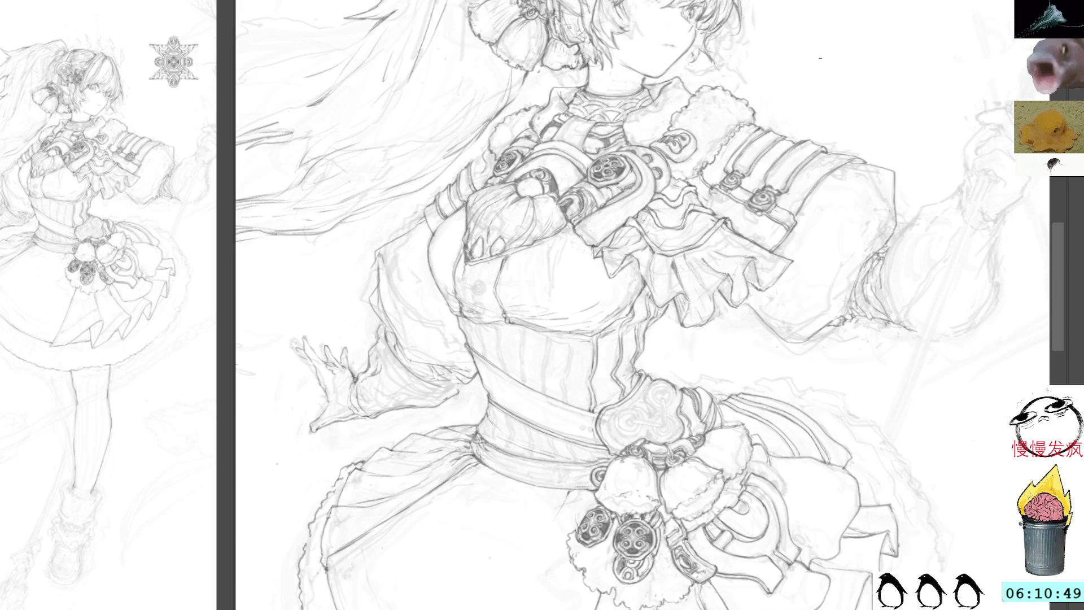
pyautogui.moveTo(785, 62); pyautogui.dragTo(845, 123)
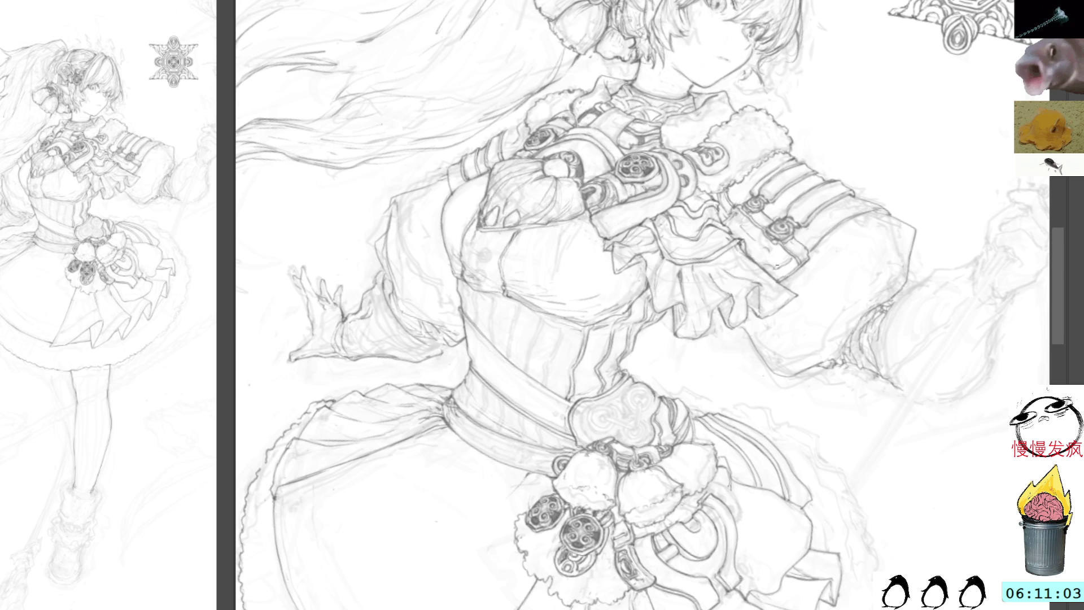
pyautogui.moveTo(830, 96); pyautogui.dragTo(723, 40)
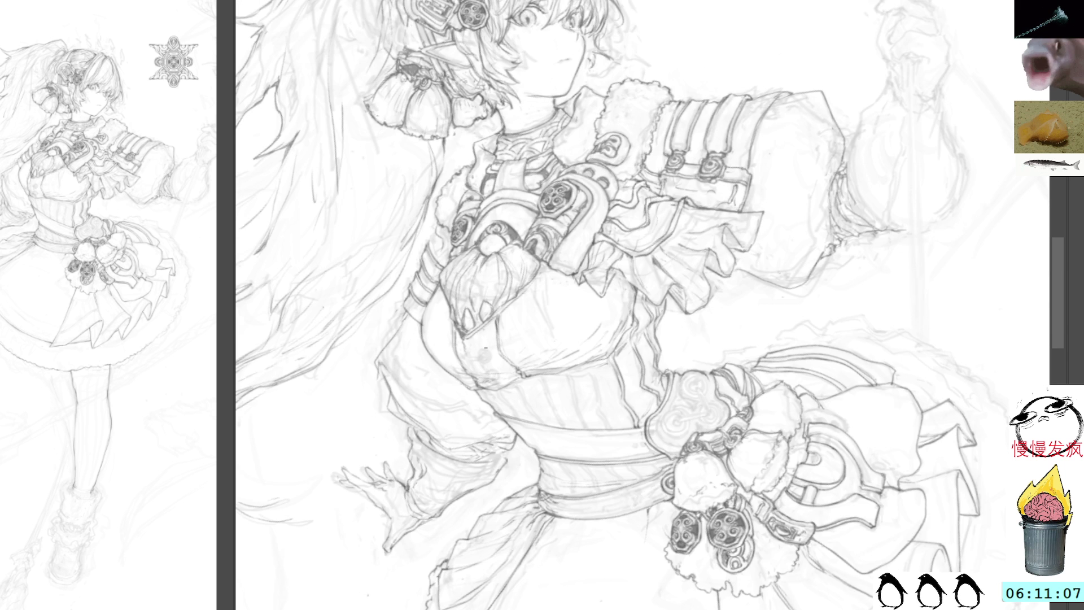
pyautogui.moveTo(415, 231); pyautogui.dragTo(451, 170)
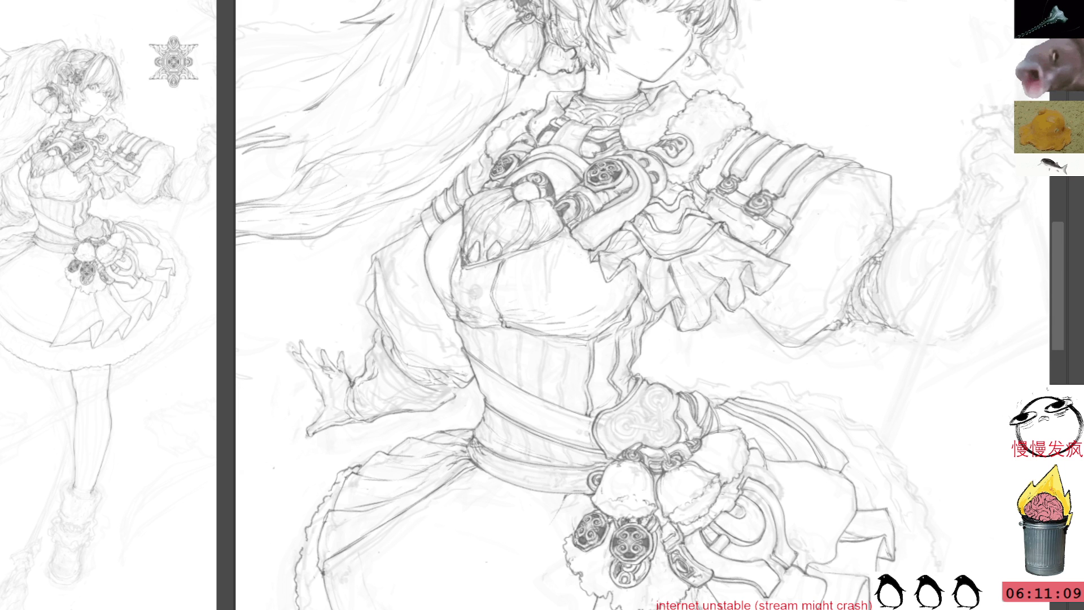
pyautogui.moveTo(667, 182); pyautogui.dragTo(703, 146)
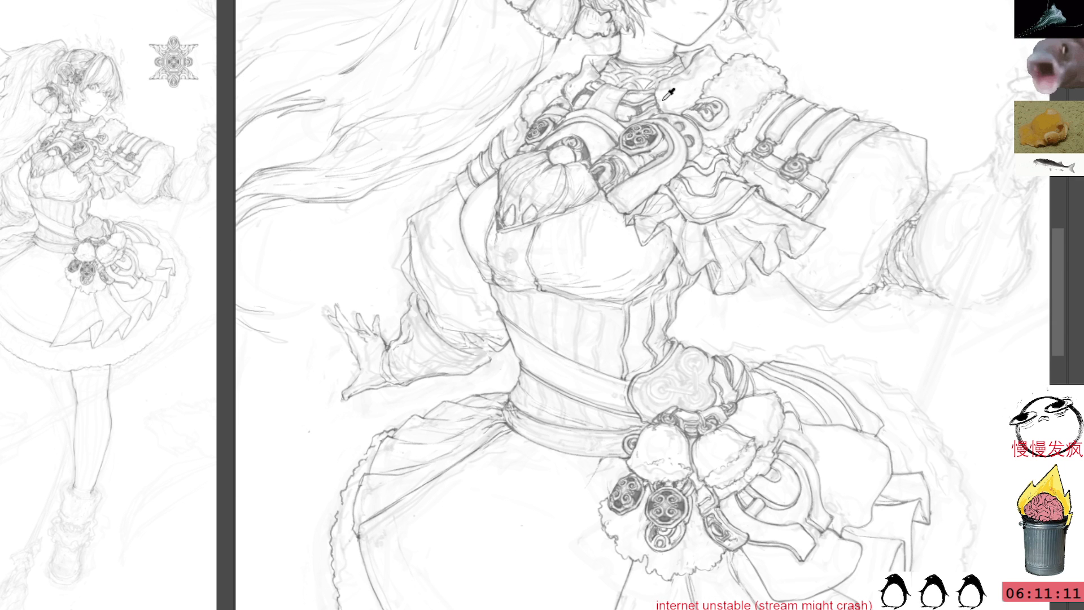
pyautogui.moveTo(597, 339)
pyautogui.mouseDown()
pyautogui.moveTo(639, 224)
pyautogui.moveTo(496, 507)
pyautogui.mouseUp()
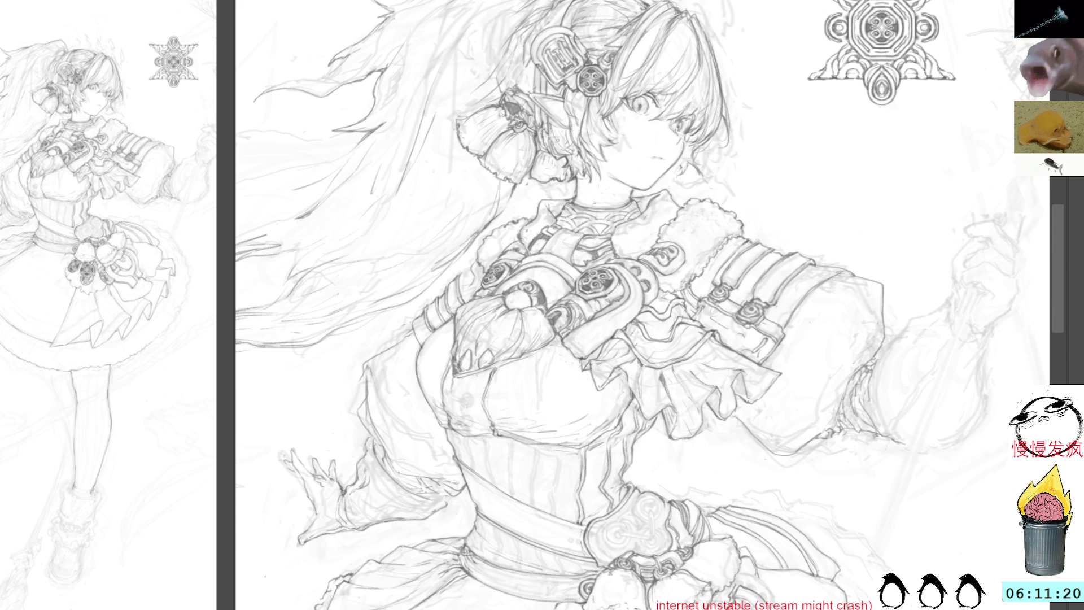
pyautogui.moveTo(611, 314); pyautogui.dragTo(631, 66)
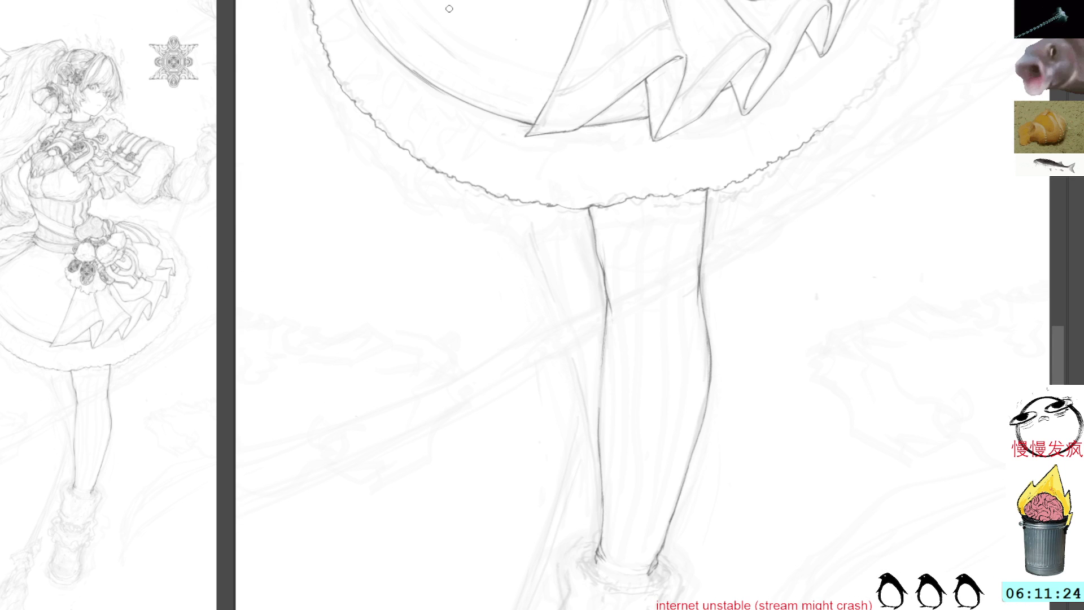
# Step: Draw the left leg outline from the skirt hem down the shin
pyautogui.moveTo(525, 203); pyautogui.dragTo(555, 274)
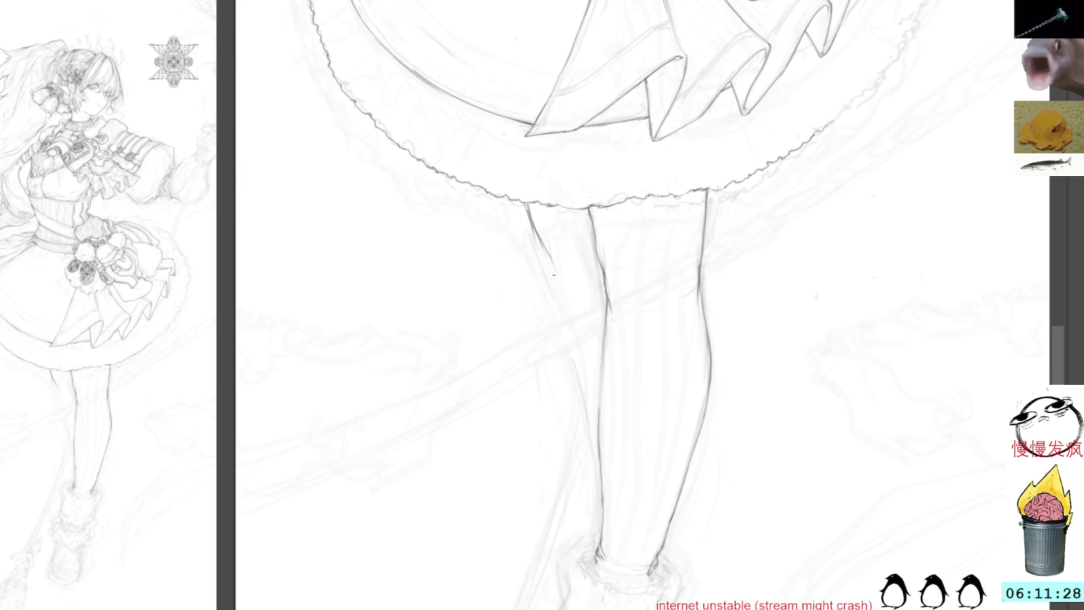
pyautogui.hotkey('ctrl', 'z')
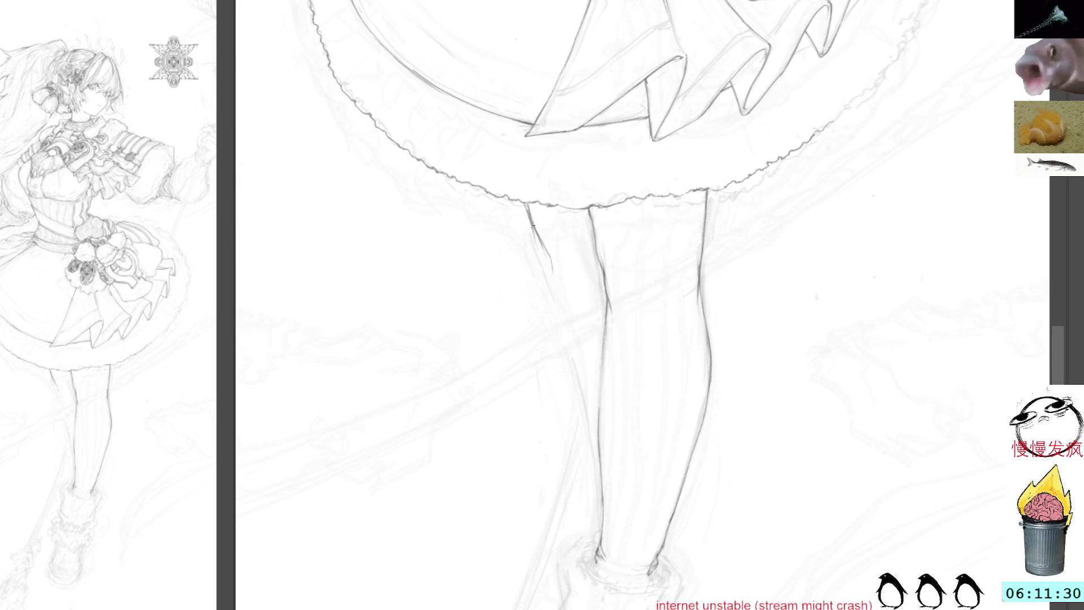
pyautogui.hotkey('ctrl', 'y')
pyautogui.moveTo(547, 253); pyautogui.dragTo(568, 333)
pyautogui.moveTo(556, 297); pyautogui.dragTo(598, 439)
# Step: Darken the left leg outline with several reinforcing pencil passes along its edge
pyautogui.moveTo(553, 282); pyautogui.dragTo(576, 361)
pyautogui.moveTo(555, 303); pyautogui.dragTo(591, 415)
pyautogui.moveTo(569, 342); pyautogui.dragTo(594, 429)
pyautogui.moveTo(559, 300); pyautogui.dragTo(588, 393)
pyautogui.moveTo(562, 337); pyautogui.dragTo(586, 409)
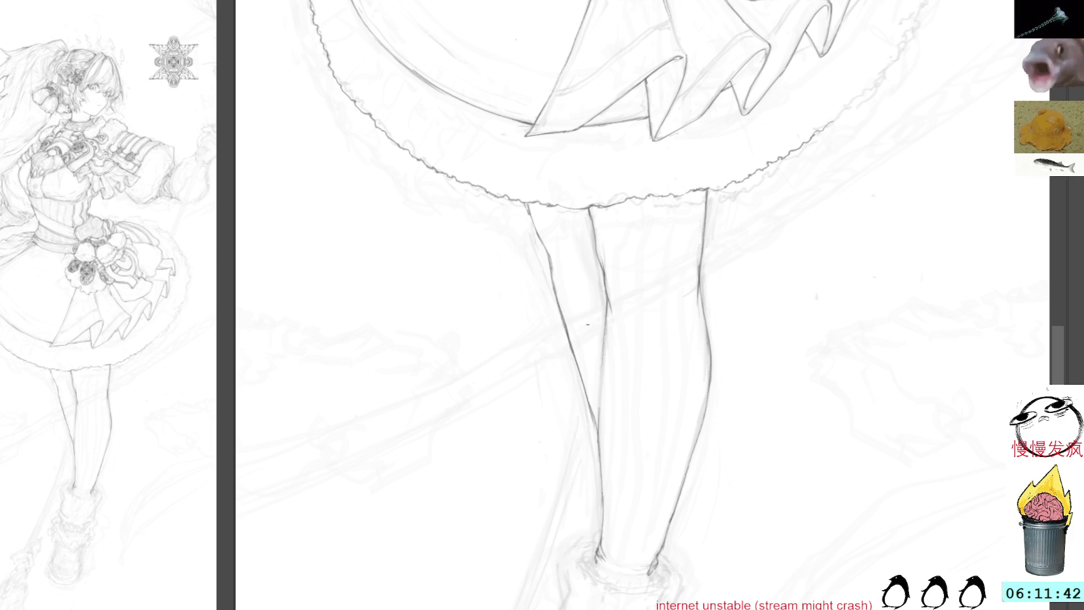
pyautogui.moveTo(608, 308)
pyautogui.mouseDown()
pyautogui.moveTo(598, 402)
pyautogui.moveTo(622, 419)
pyautogui.moveTo(623, 406)
pyautogui.moveTo(625, 435)
pyautogui.mouseUp()
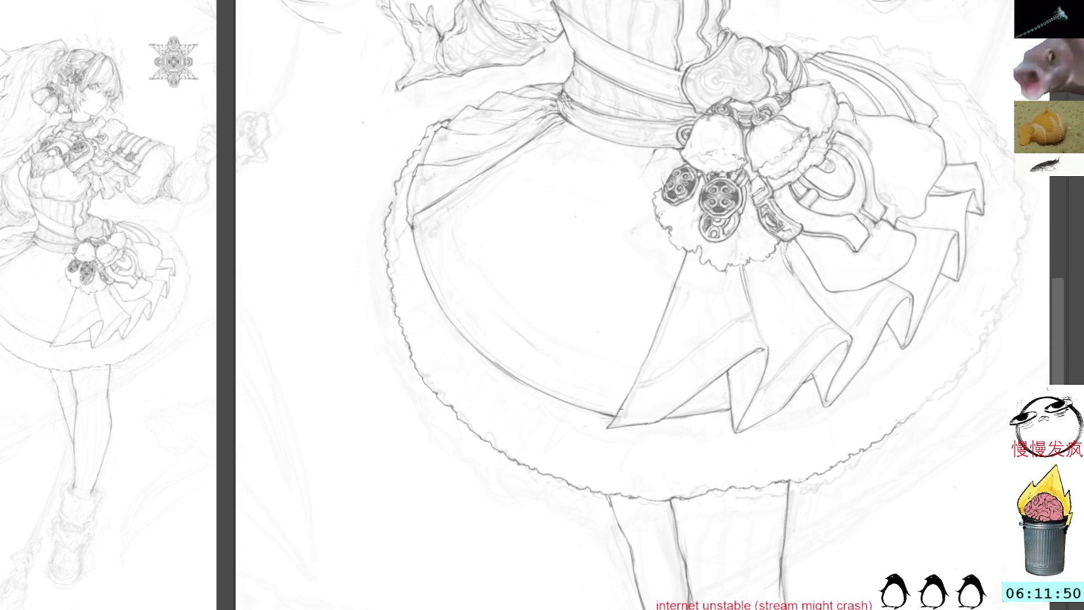
# Step: Add short detail strokes near the belt ornaments on a tilted view
pyautogui.moveTo(946, 368)
pyautogui.mouseDown()
pyautogui.moveTo(939, 380)
pyautogui.moveTo(842, 351)
pyautogui.moveTo(873, 367)
pyautogui.mouseUp()
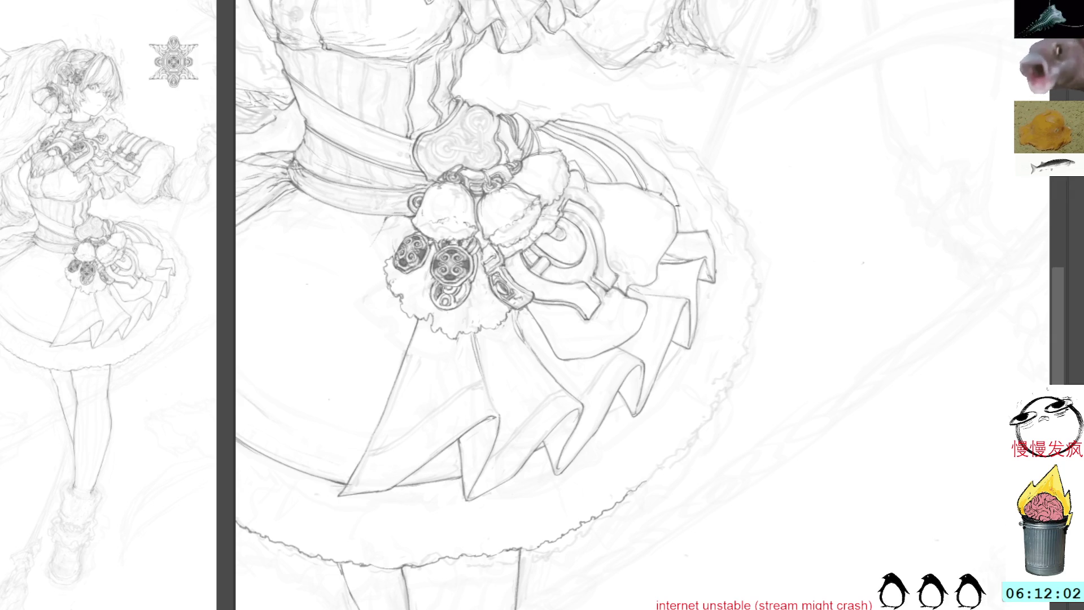
pyautogui.moveTo(806, 174); pyautogui.dragTo(791, 218)
pyautogui.moveTo(854, 118)
pyautogui.mouseDown()
pyautogui.moveTo(770, 181)
pyautogui.moveTo(715, 266)
pyautogui.mouseUp()
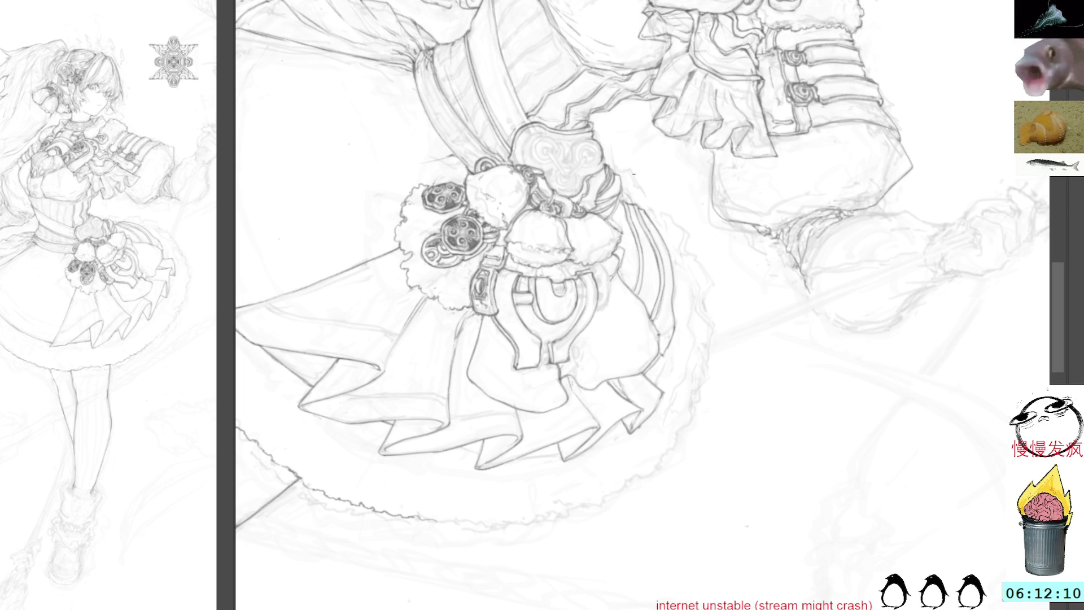
pyautogui.moveTo(638, 184)
pyautogui.mouseDown()
pyautogui.moveTo(649, 202)
pyautogui.moveTo(635, 202)
pyautogui.mouseUp()
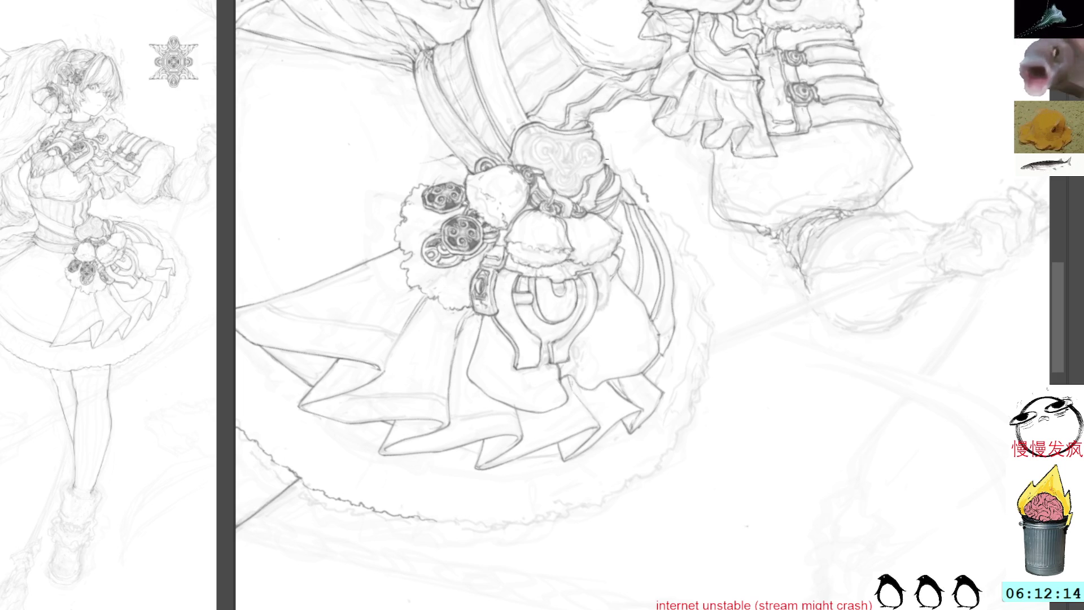
pyautogui.moveTo(605, 150); pyautogui.dragTo(626, 172)
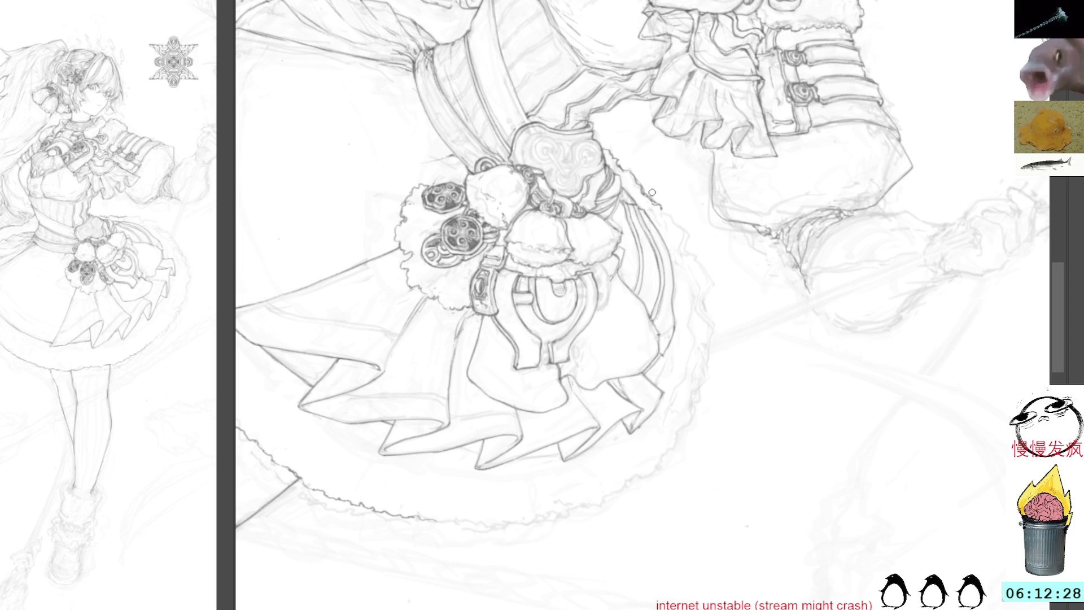
# Step: Ink the skirt's right fur-trim outline further downward
pyautogui.moveTo(661, 208)
pyautogui.mouseDown()
pyautogui.moveTo(693, 255)
pyautogui.moveTo(663, 170)
pyautogui.mouseUp()
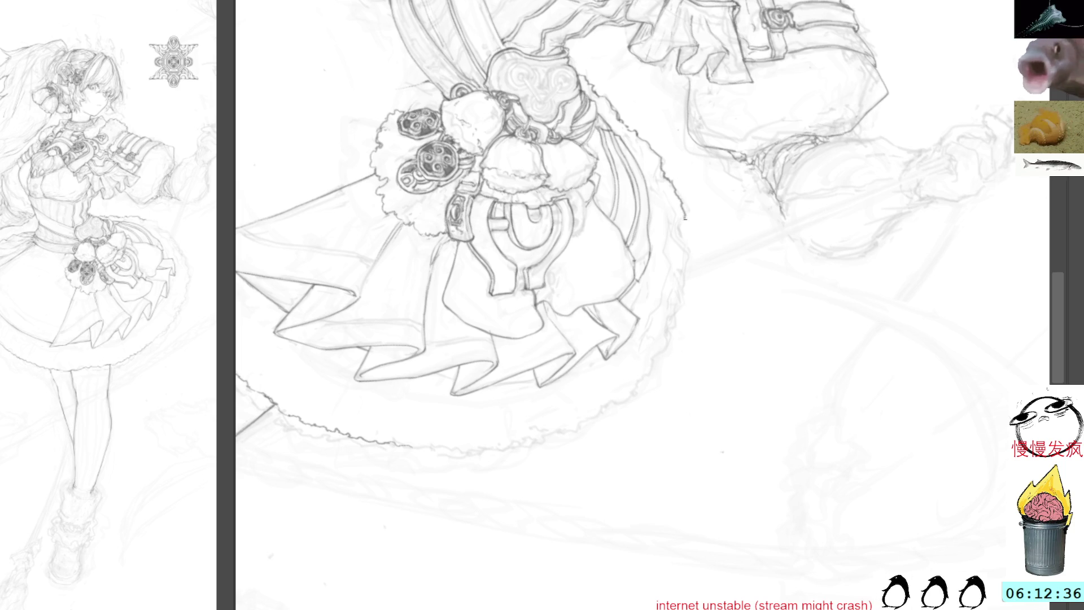
pyautogui.moveTo(685, 231); pyautogui.dragTo(690, 145)
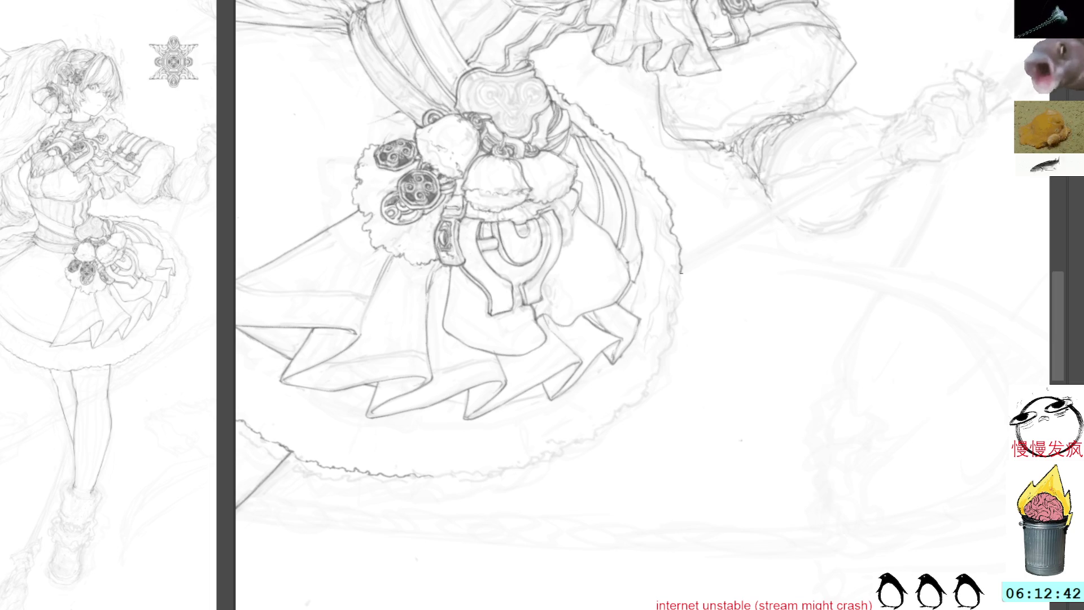
pyautogui.moveTo(728, 241); pyautogui.dragTo(683, 186)
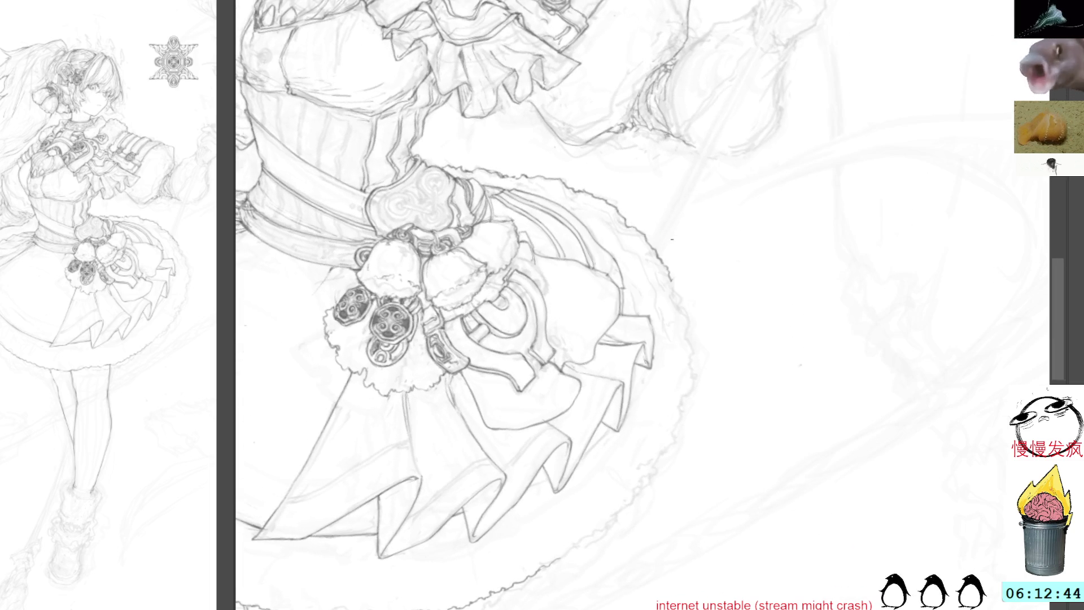
pyautogui.moveTo(676, 289)
pyautogui.mouseDown()
pyautogui.moveTo(689, 334)
pyautogui.moveTo(721, 232)
pyautogui.moveTo(668, 204)
pyautogui.moveTo(702, 223)
pyautogui.moveTo(701, 271)
pyautogui.mouseUp()
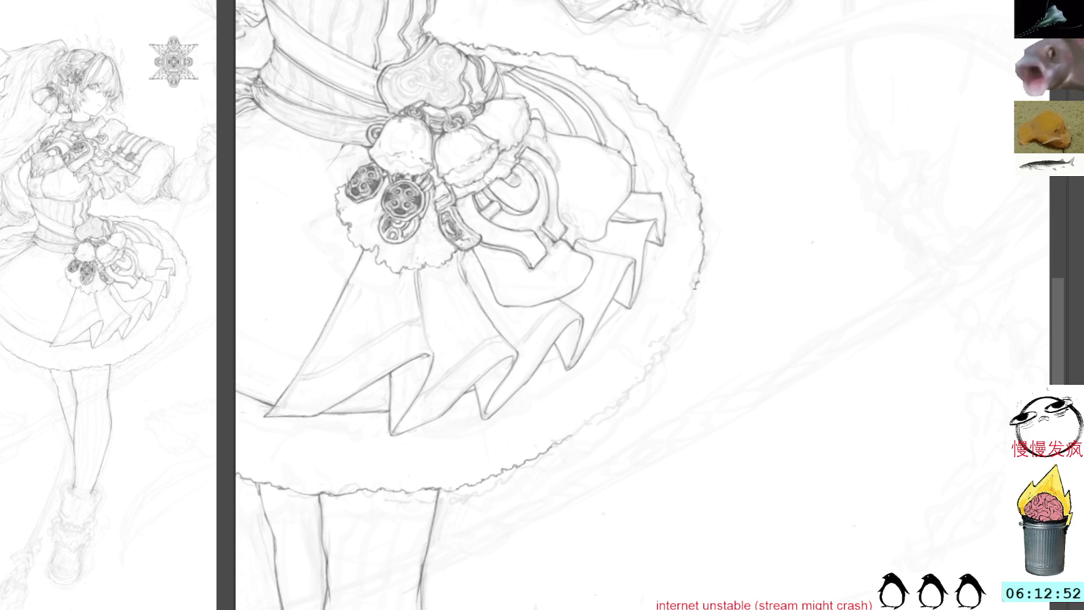
pyautogui.moveTo(766, 189)
pyautogui.mouseDown()
pyautogui.moveTo(731, 157)
pyautogui.moveTo(741, 185)
pyautogui.moveTo(742, 168)
pyautogui.moveTo(695, 241)
pyautogui.moveTo(695, 177)
pyautogui.mouseUp()
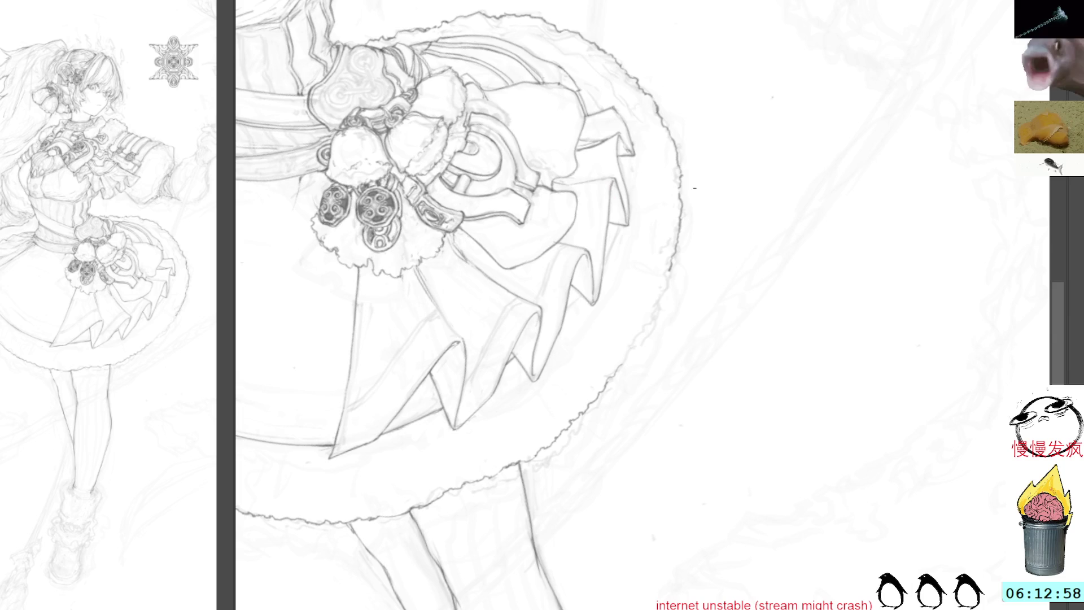
pyautogui.moveTo(672, 266); pyautogui.dragTo(615, 377)
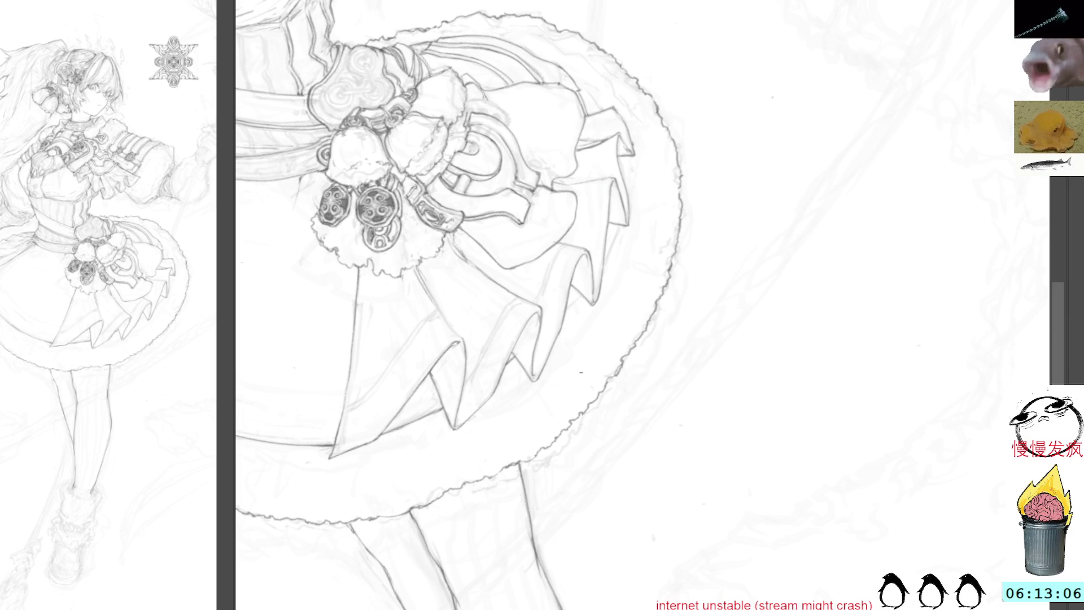
# Step: Zoom out and recentre the view on the face and chest
pyautogui.moveTo(581, 370); pyautogui.dragTo(588, 531)
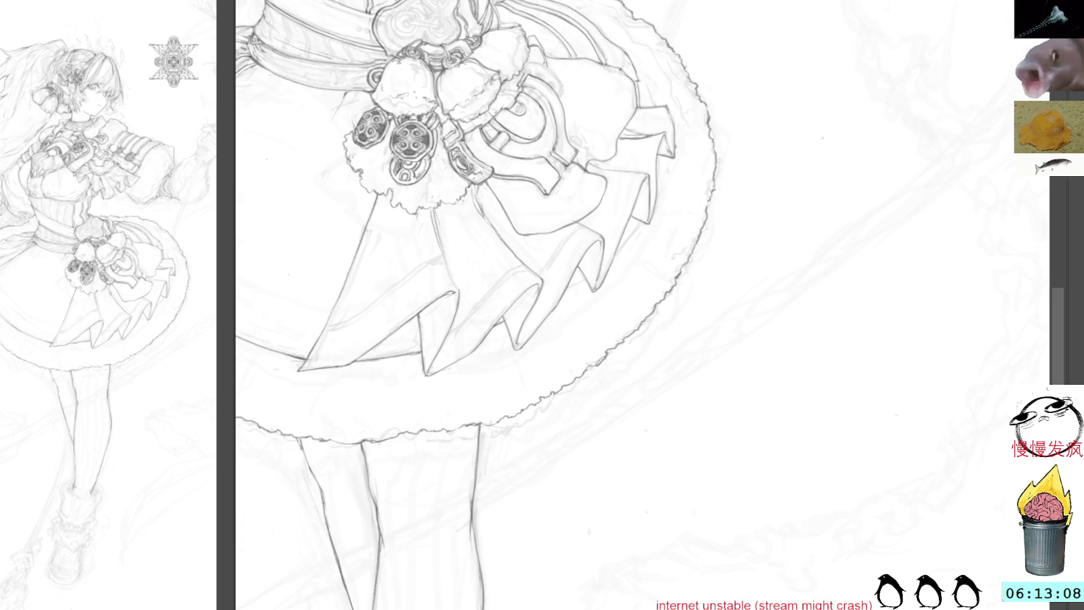
pyautogui.moveTo(477, 2); pyautogui.dragTo(573, 198)
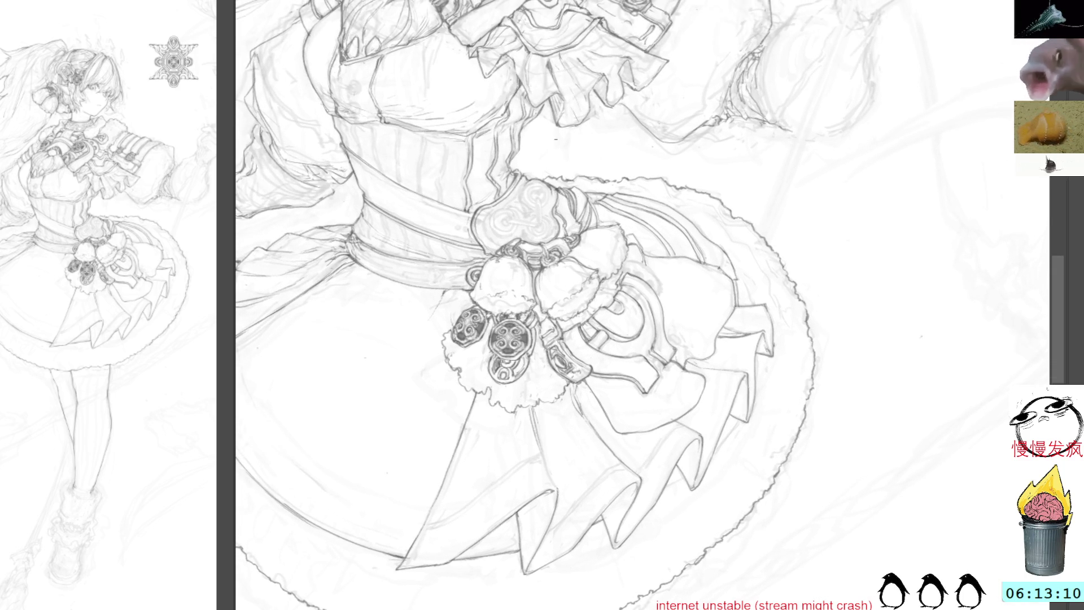
pyautogui.moveTo(692, 3)
pyautogui.mouseDown()
pyautogui.moveTo(700, 203)
pyautogui.moveTo(703, 54)
pyautogui.moveTo(704, 71)
pyautogui.mouseUp()
pyautogui.moveTo(696, 159); pyautogui.dragTo(629, 215)
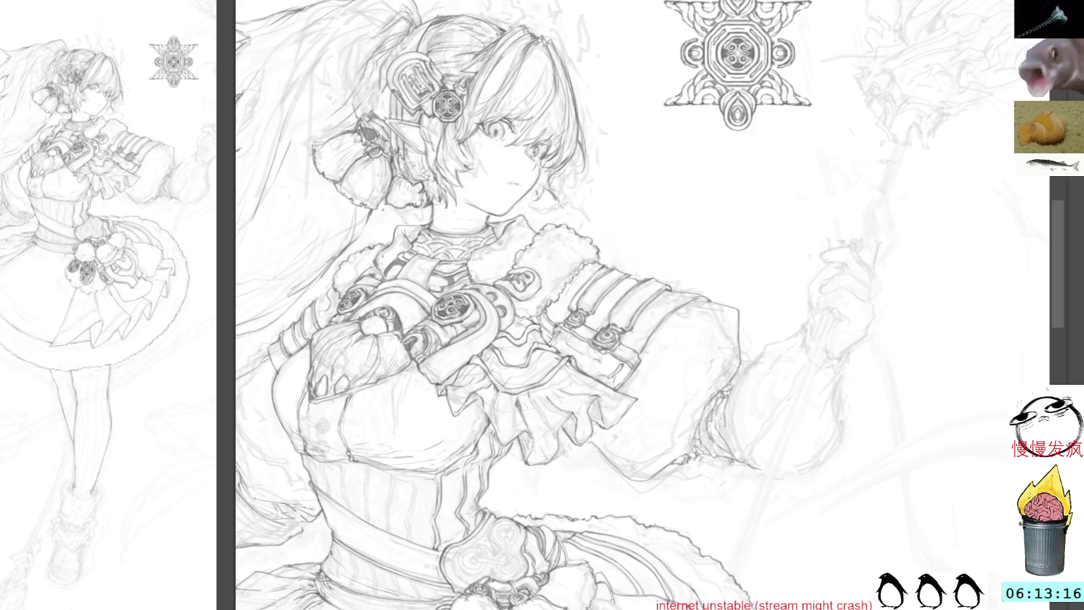
# Step: Turn on mirror symmetry with its axes centred on the snowflake emblem
pyautogui.moveTo(648, 218); pyautogui.dragTo(651, 0)
pyautogui.moveTo(715, 31); pyautogui.dragTo(698, 160)
pyautogui.press('q')
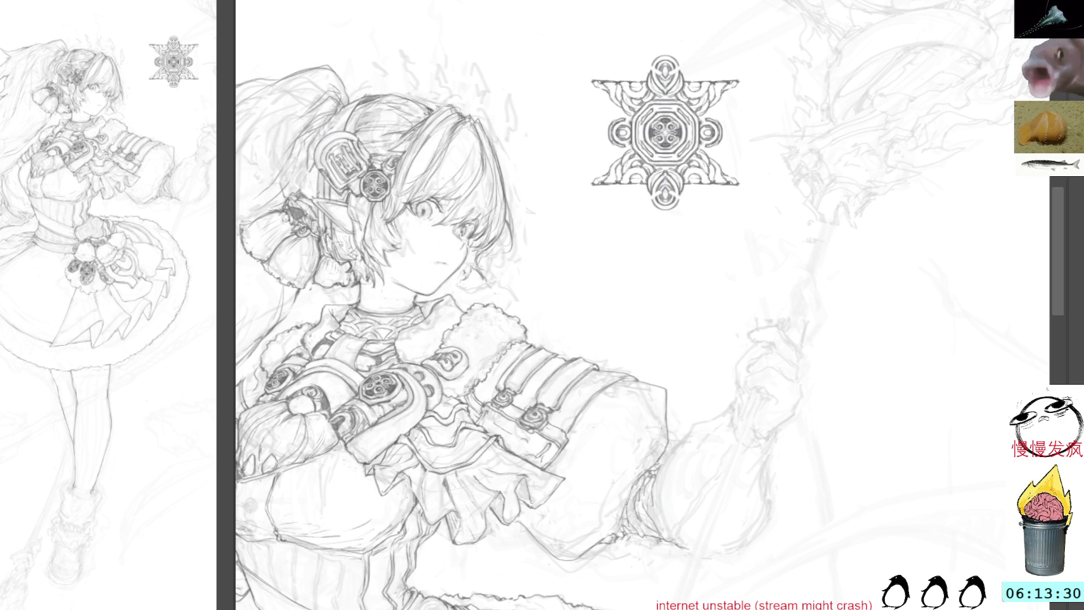
pyautogui.click(738, 167)
pyautogui.click(641, 121)
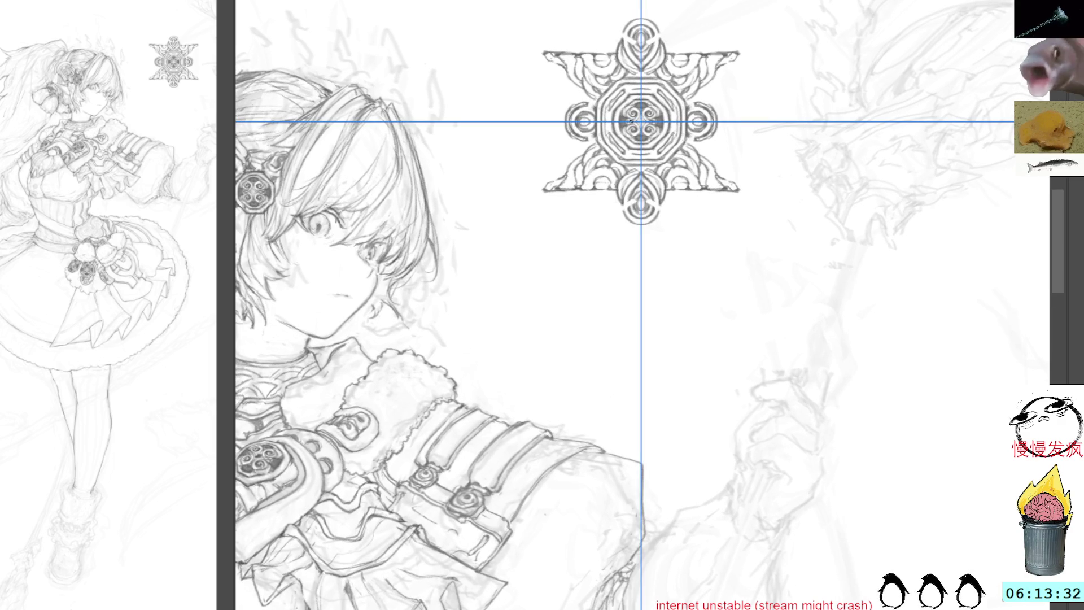
# Step: Try mirrored strokes on the emblem's top and bottom lobes, undo them, then disable symmetry
pyautogui.moveTo(649, 202); pyautogui.dragTo(663, 210)
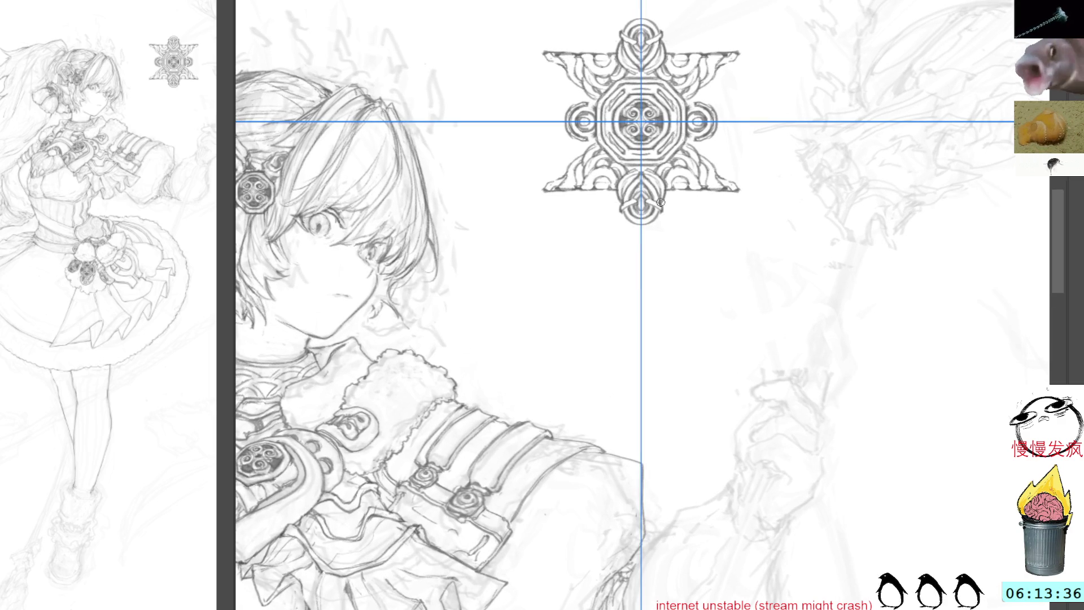
pyautogui.hotkey('ctrl', 'z')
pyautogui.moveTo(656, 206)
pyautogui.mouseDown()
pyautogui.moveTo(663, 213)
pyautogui.moveTo(644, 228)
pyautogui.mouseUp()
pyautogui.hotkey('ctrl', 'z')
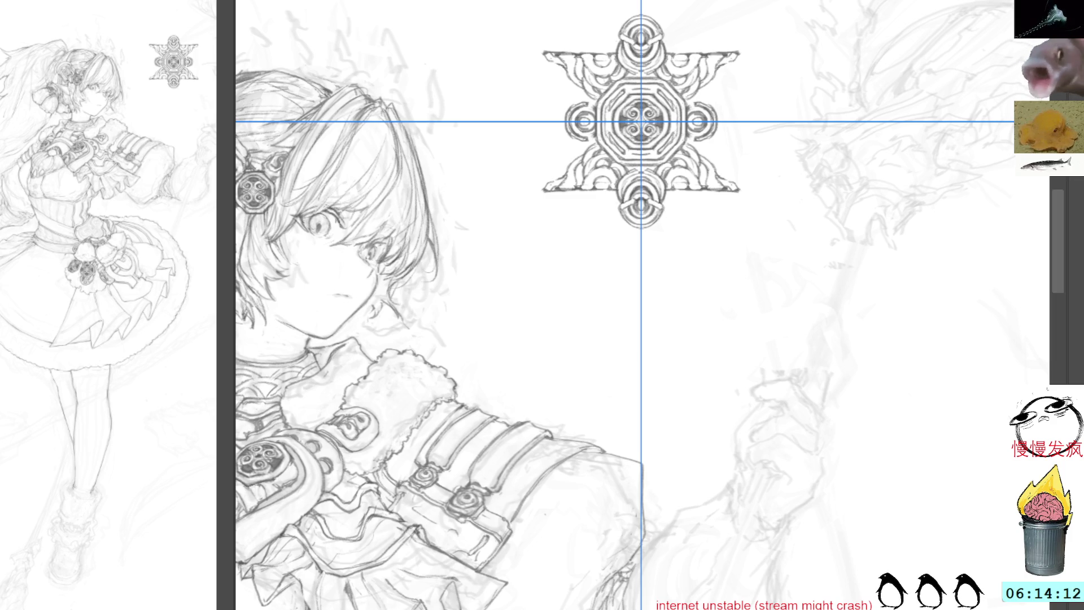
pyautogui.hotkey('ctrl', ';')
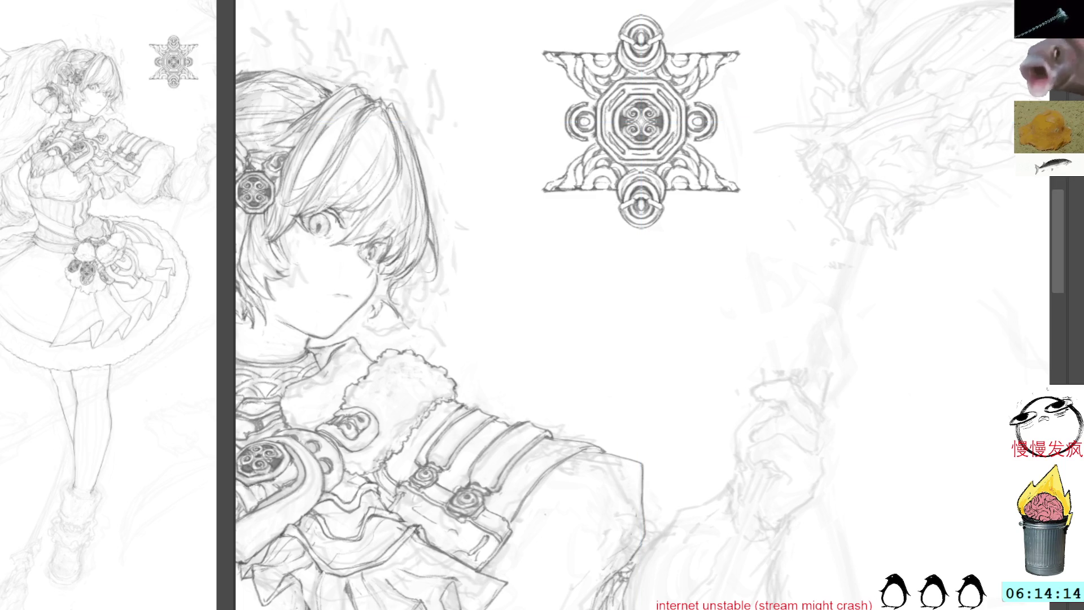
# Step: Handwrite 'brb' beneath the snowflake emblem with two dots under it
pyautogui.moveTo(668, 246); pyautogui.dragTo(704, 248)
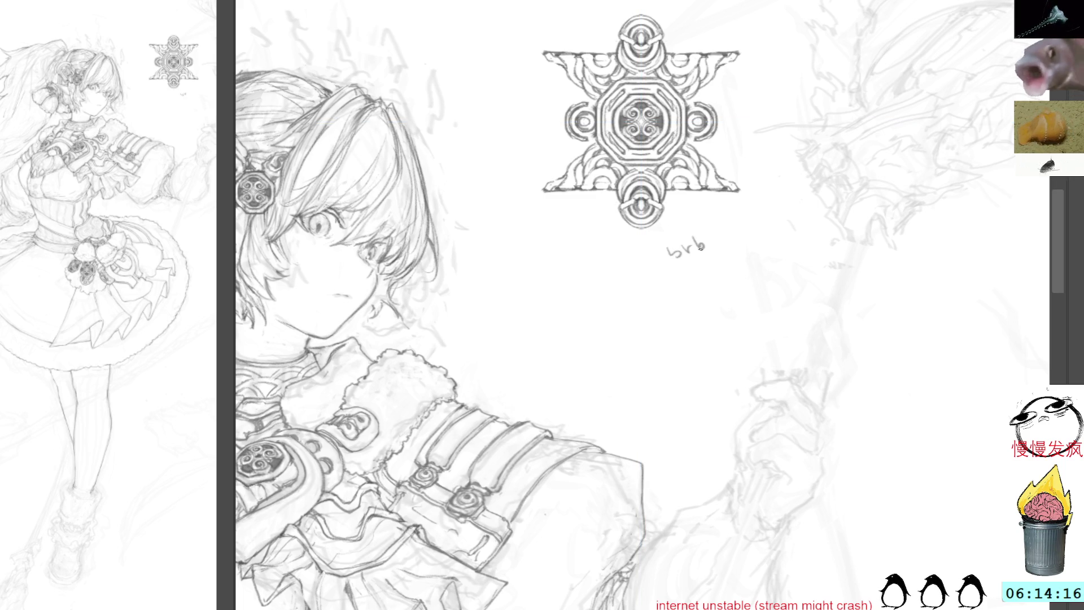
pyautogui.click(700, 266)
pyautogui.click(706, 262)
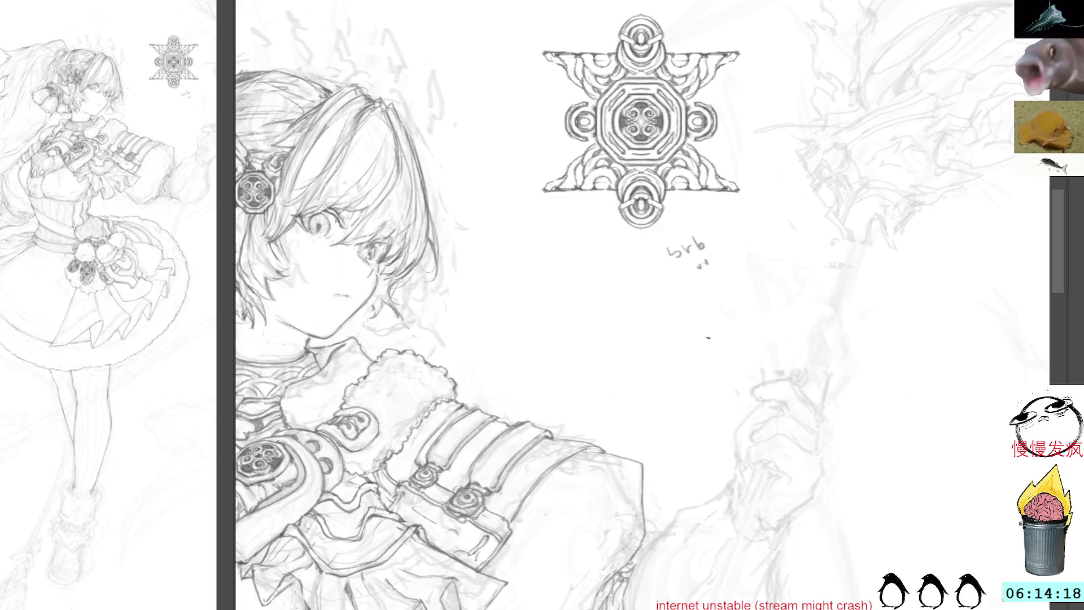